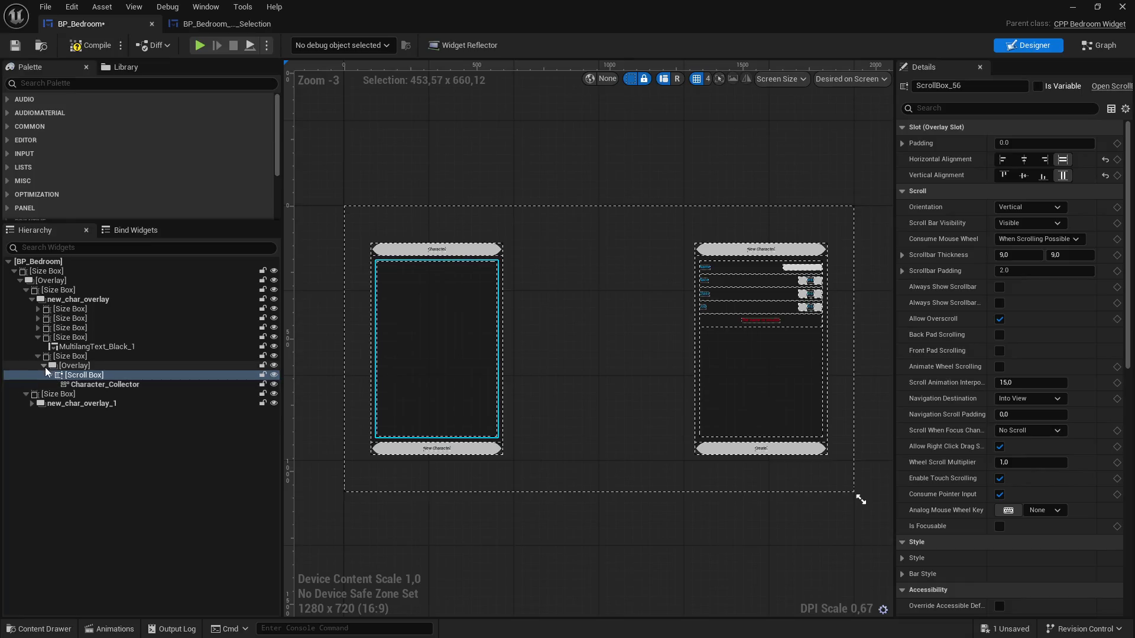
Select the new_char_overlay panel under its Overlay and Size Box parents in the Hierarchy
click(75, 365)
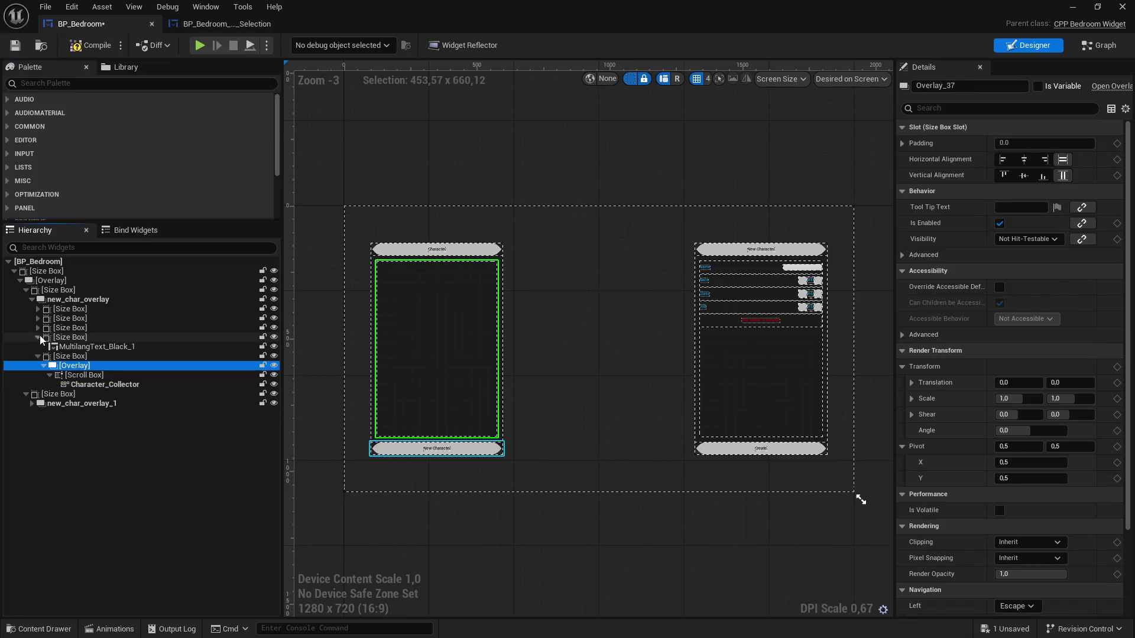
click(76, 355)
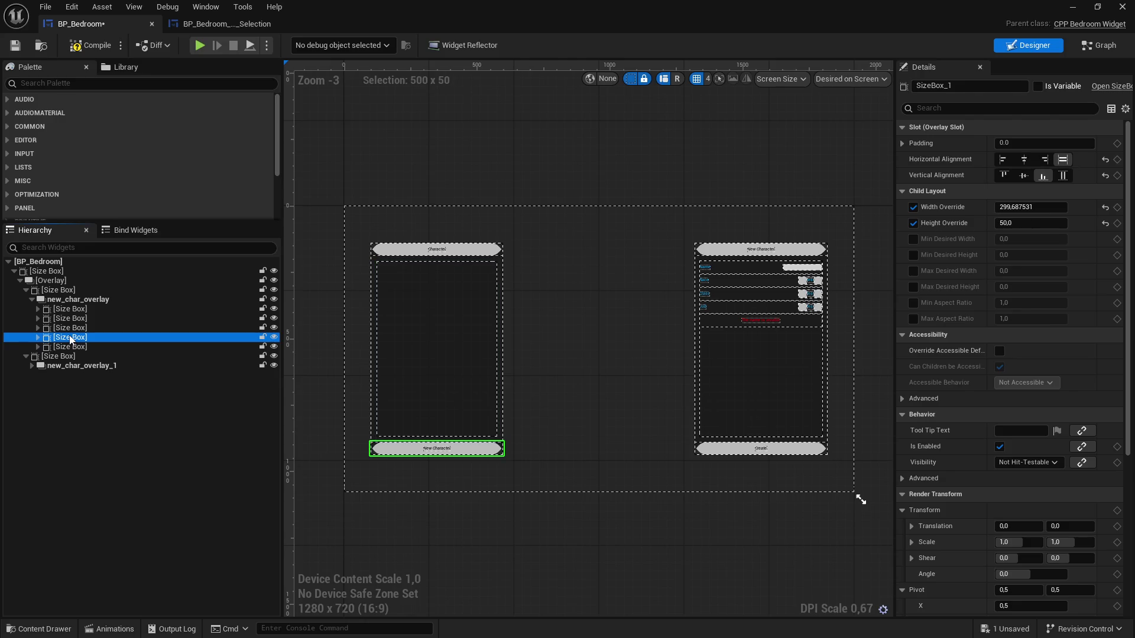
click(61, 298)
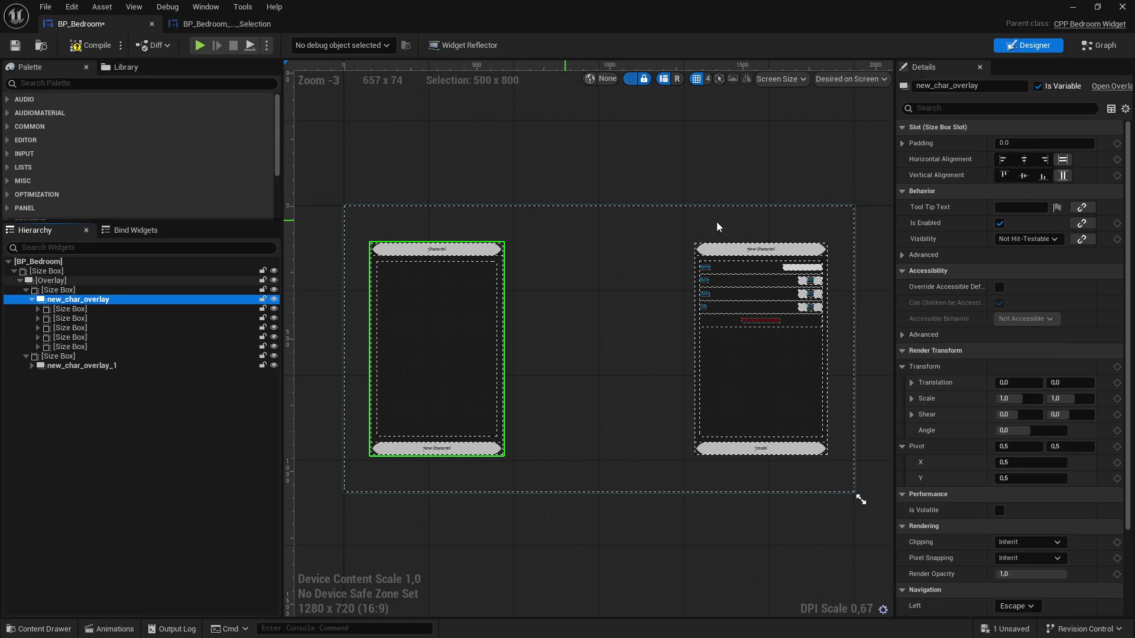
Add a Set Visibility node for New Char Overlay set to Not Hit-Testable (Self Only)
click(1099, 46)
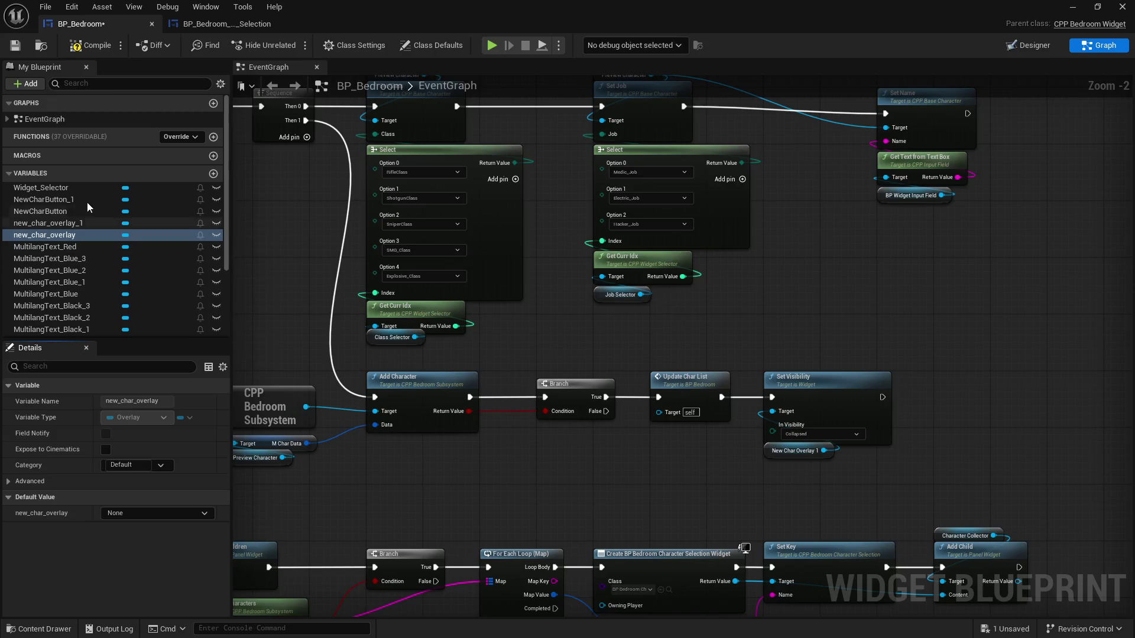
mouse_move(59, 234)
mouse_down()
mouse_move(860, 474)
mouse_move(898, 429)
mouse_move(792, 453)
mouse_move(866, 406)
mouse_up()
text(set vis)
click(939, 261)
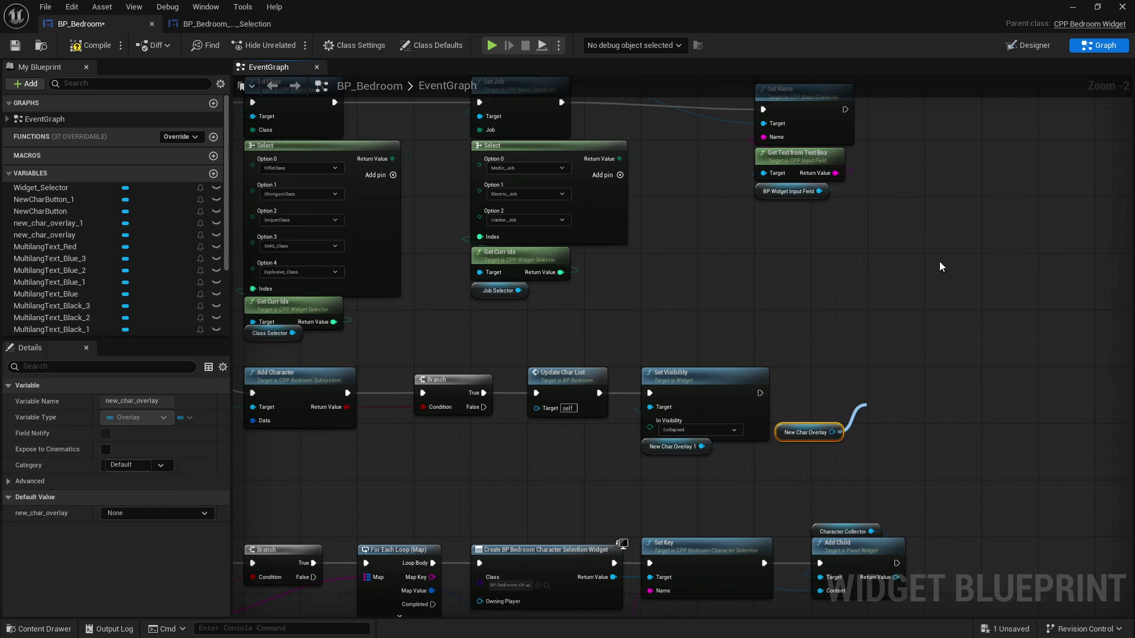
scroll(939, 262, up, 1)
click(710, 441)
click(721, 501)
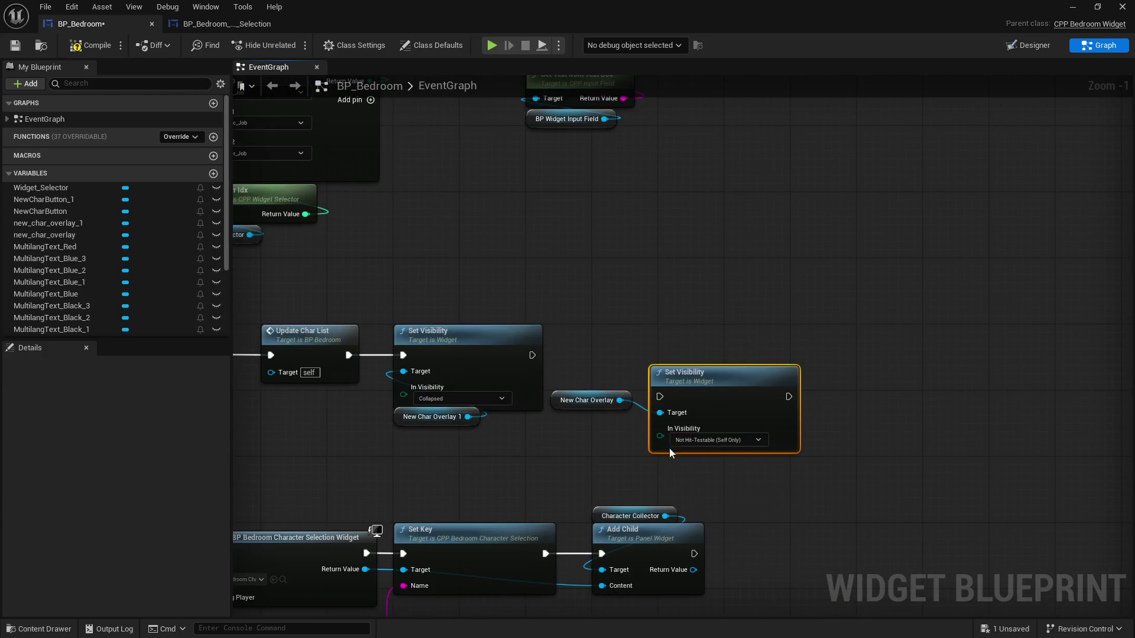
Chain the first Set Visibility into the new node and align the New Char Overlay getter
drag(588, 401, 684, 460)
mouse_move(531, 355)
mouse_down()
mouse_move(660, 397)
mouse_move(658, 347)
mouse_up()
shift+click(707, 405)
click(592, 421)
drag(592, 421, 600, 421)
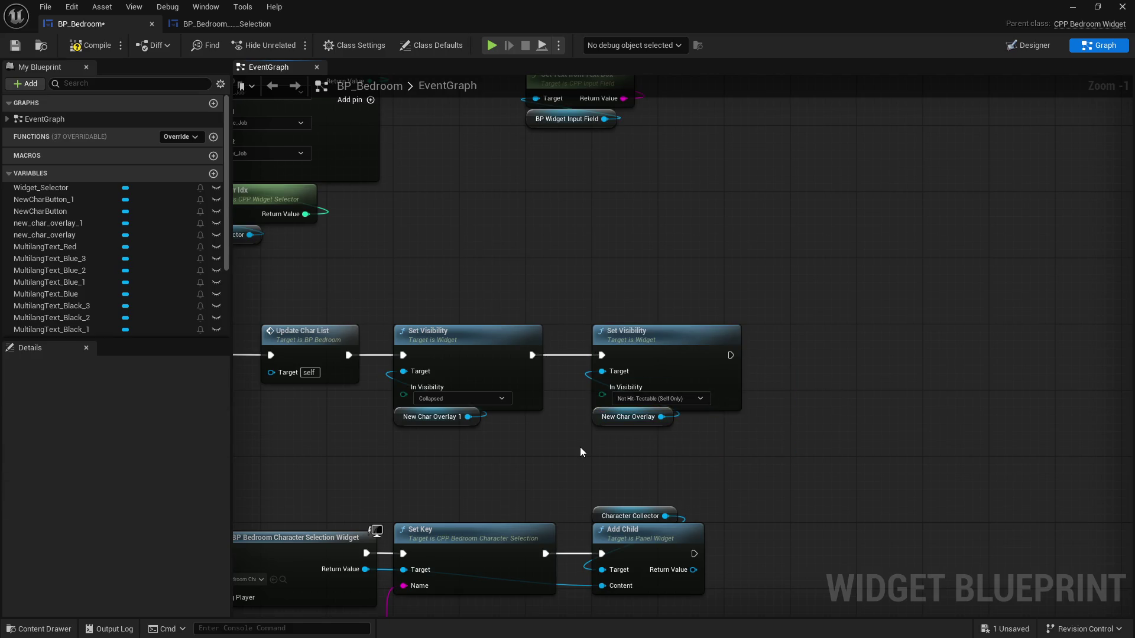
Save and compile BP_Bedroom, then check its visibility property in the Designer
click(15, 45)
click(1028, 45)
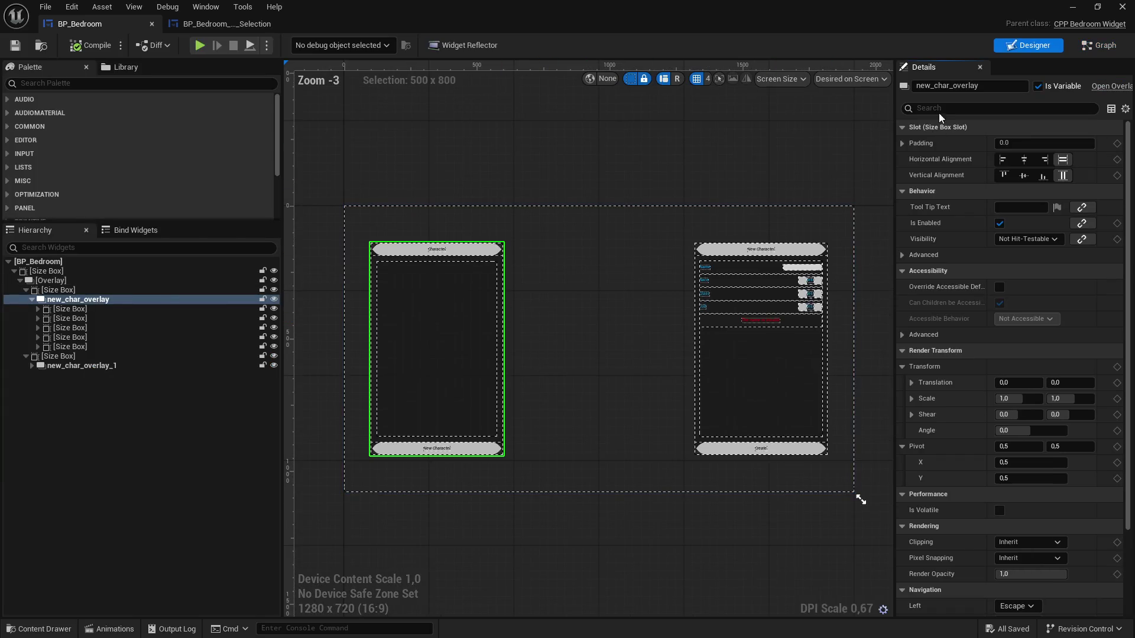
click(942, 109)
text(vis)
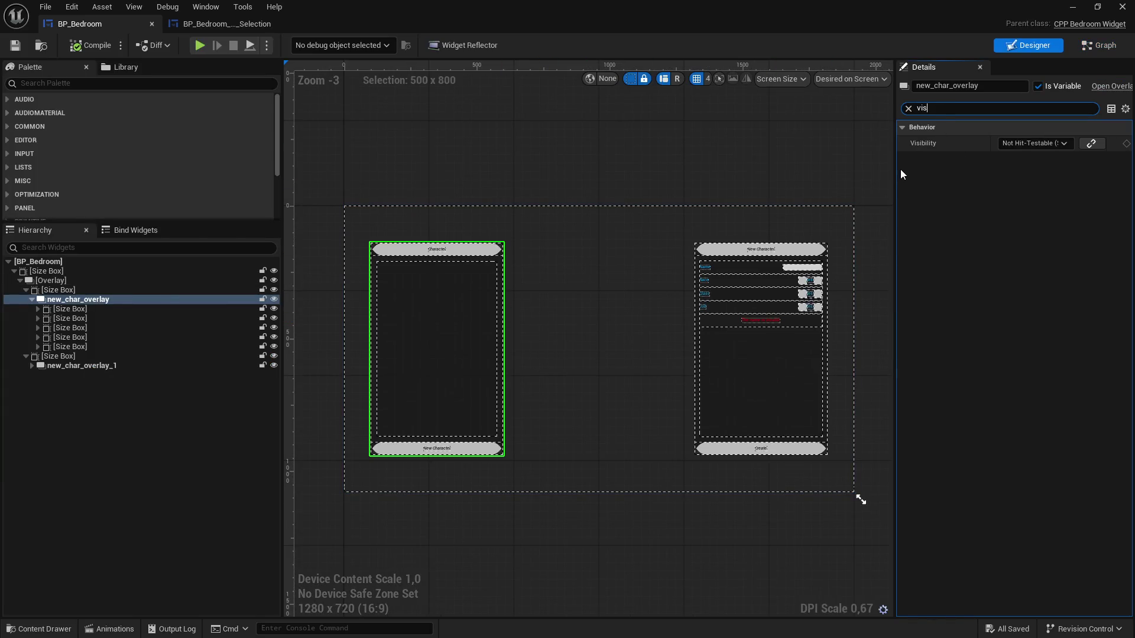
drag(896, 172, 734, 171)
click(1072, 7)
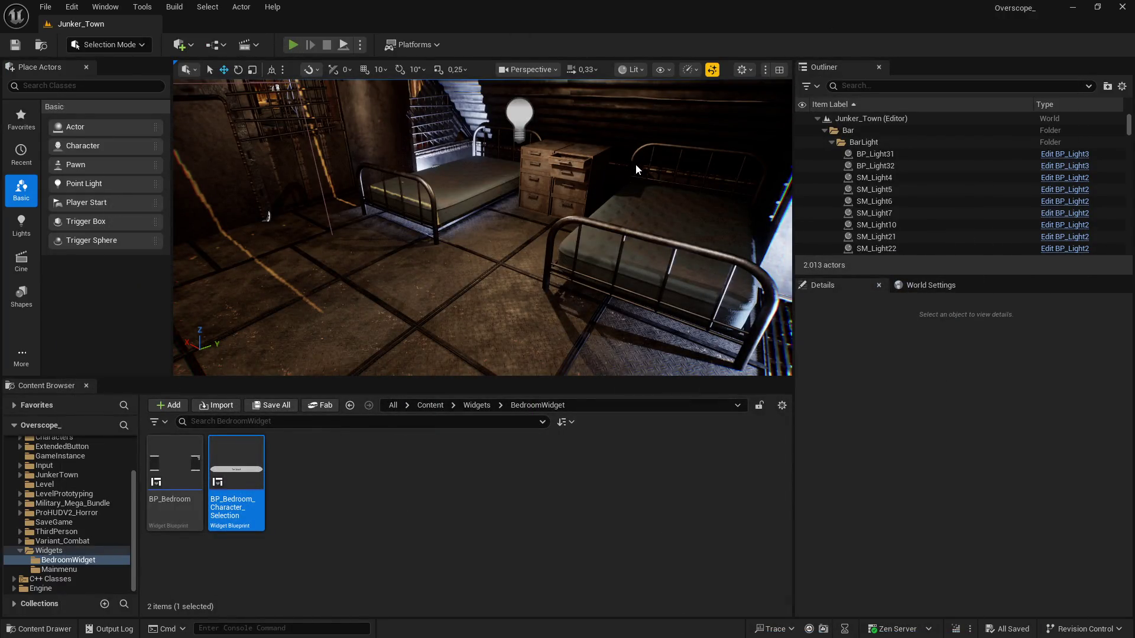
Play the level fullscreen, create a new character, then stop the session
key(alt+p)
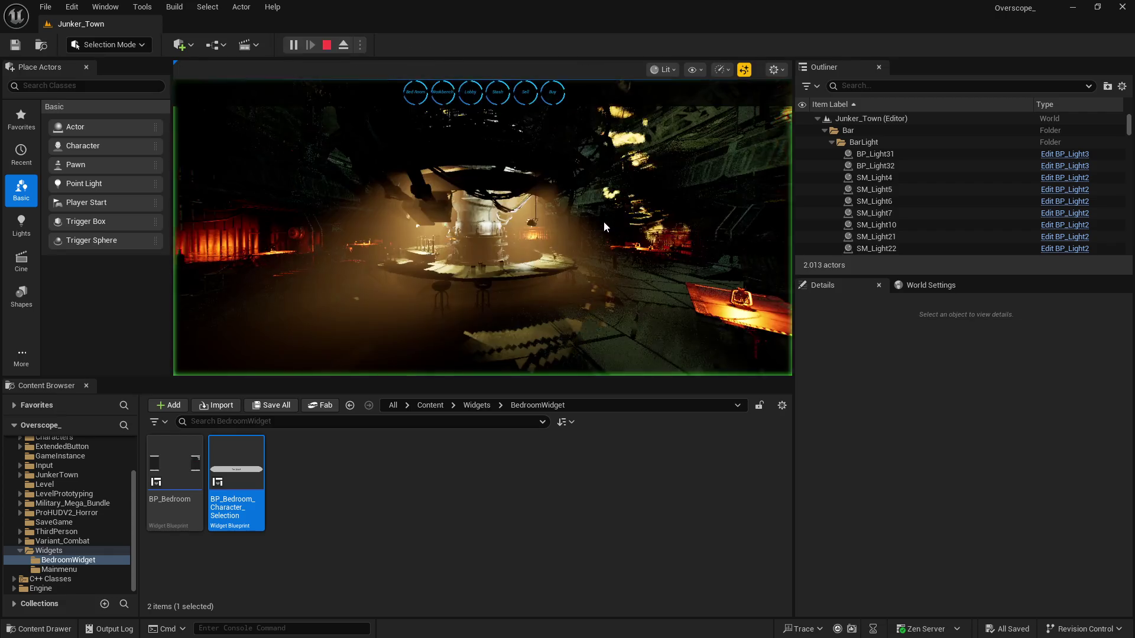
key(F11)
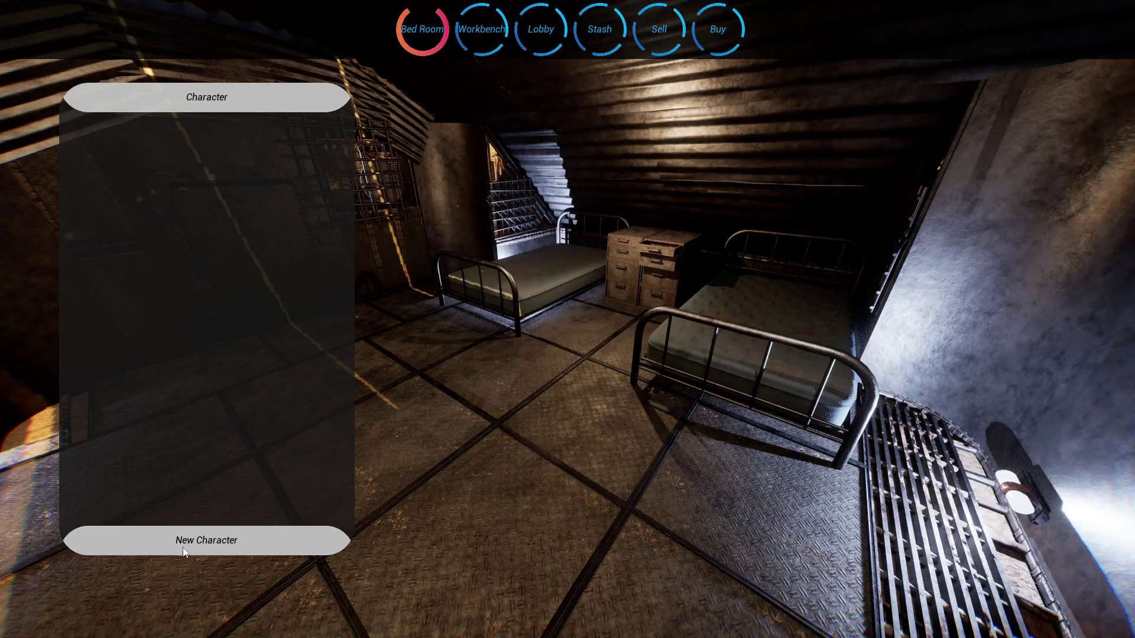
click(206, 540)
text(max)
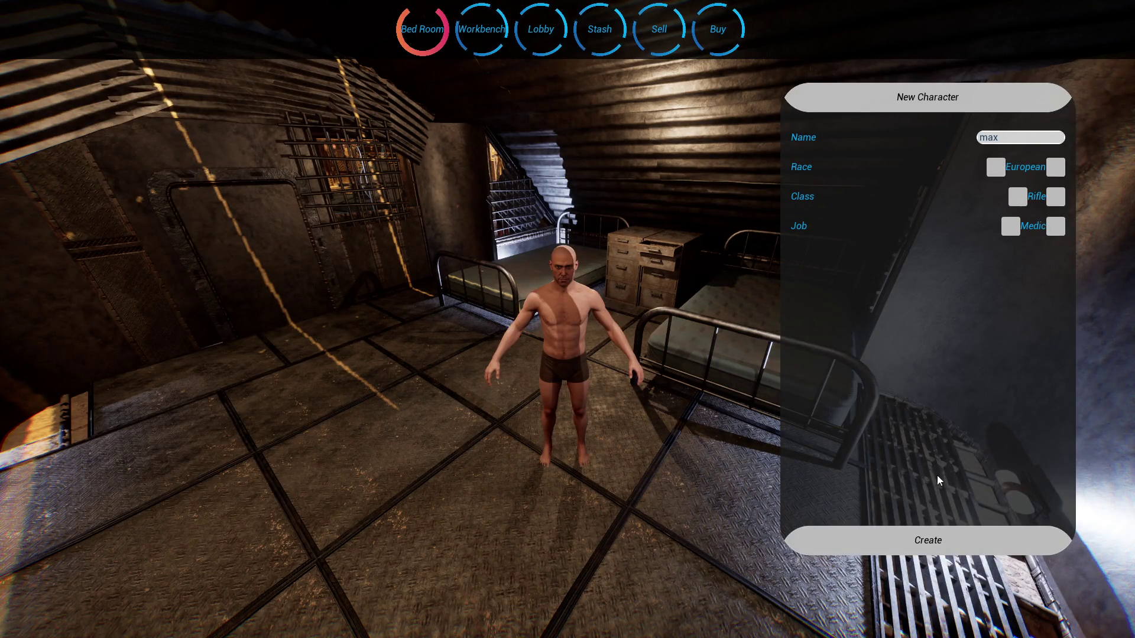
click(917, 545)
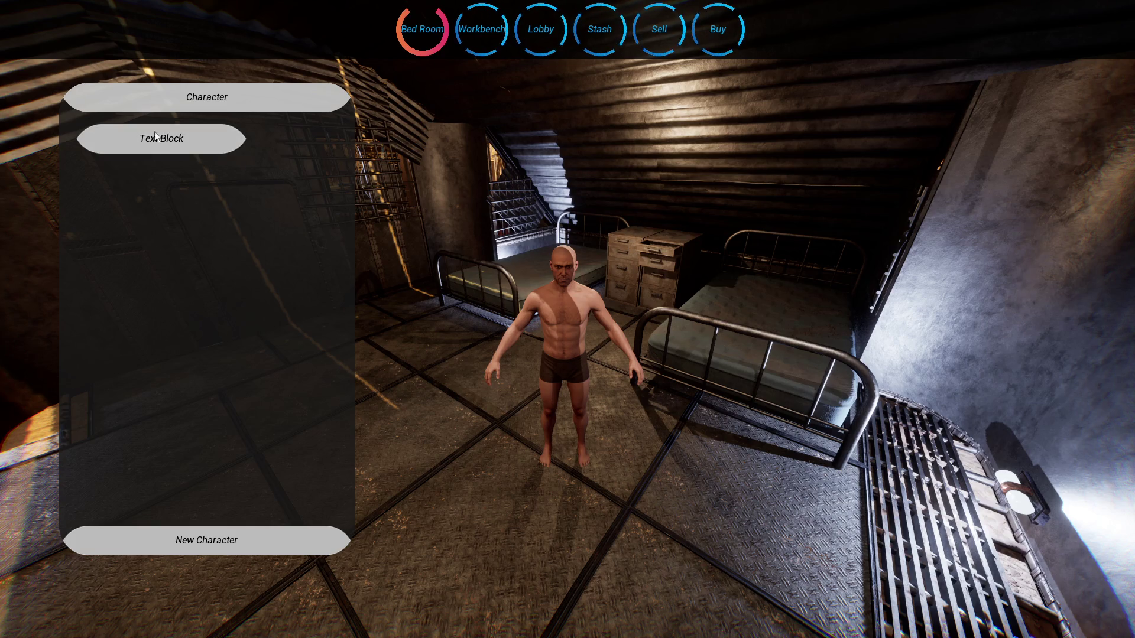
key(F11)
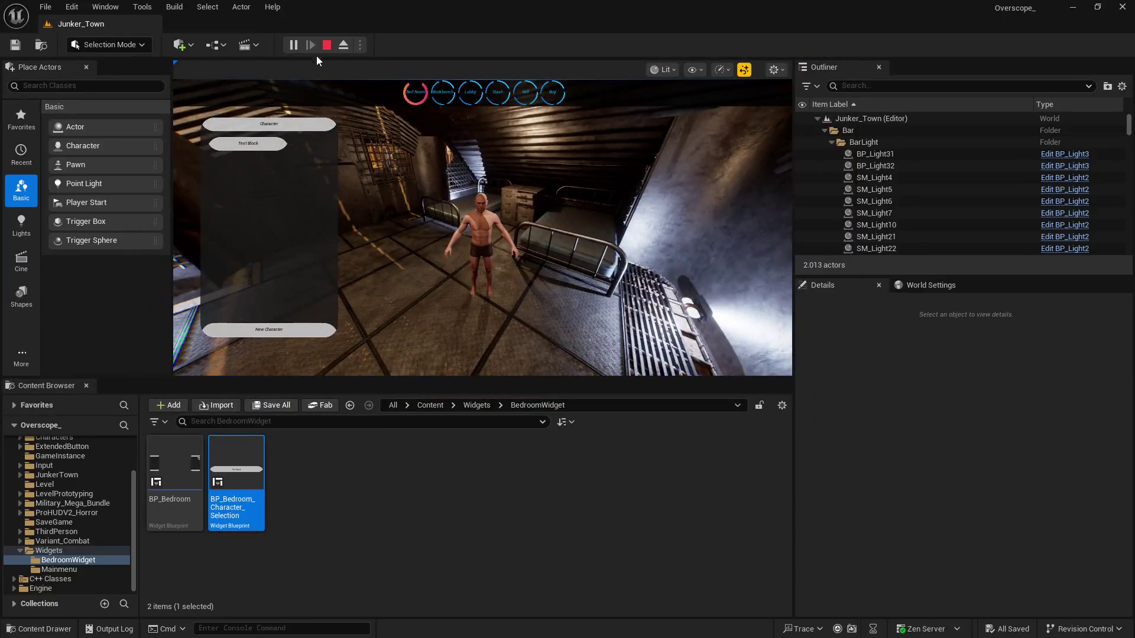
click(327, 45)
Reopen the BP_Bedroom widget blueprint from the Content Browser
key(super)
click(504, 626)
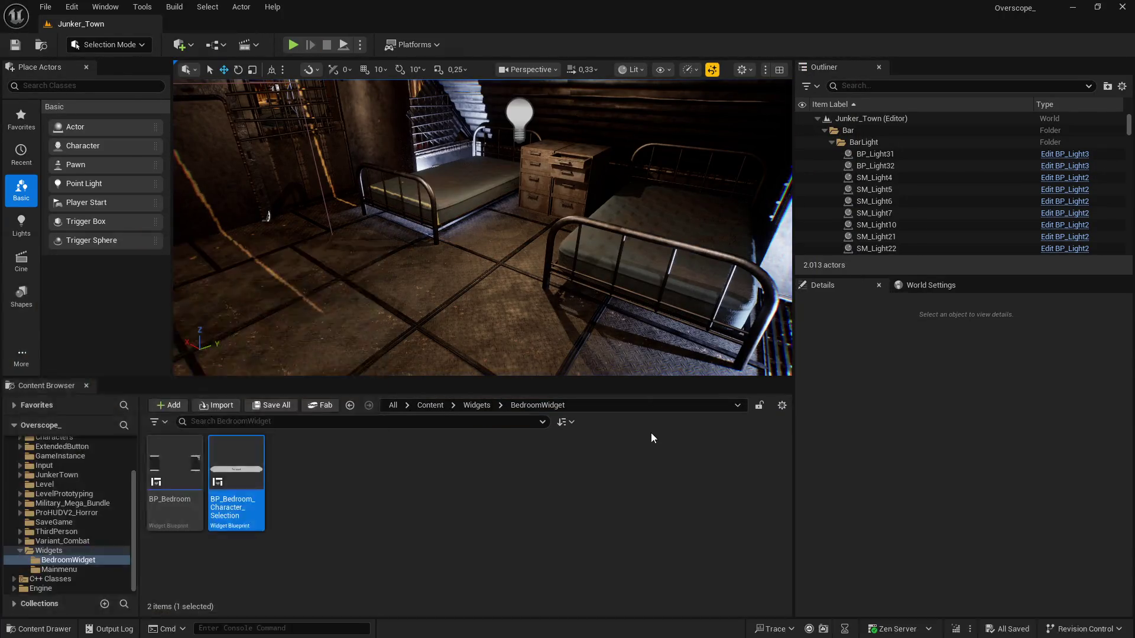
key(Return)
Jump to Update Char List in the graph and add a breakpoint on the UpdateCharList event
click(1103, 46)
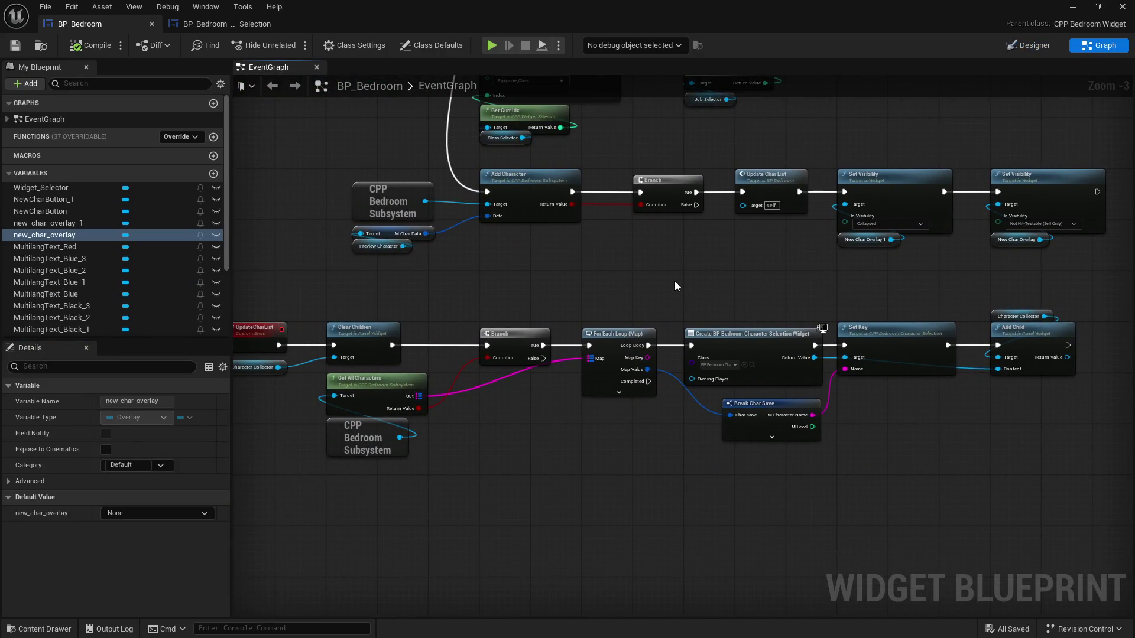
double_click(759, 183)
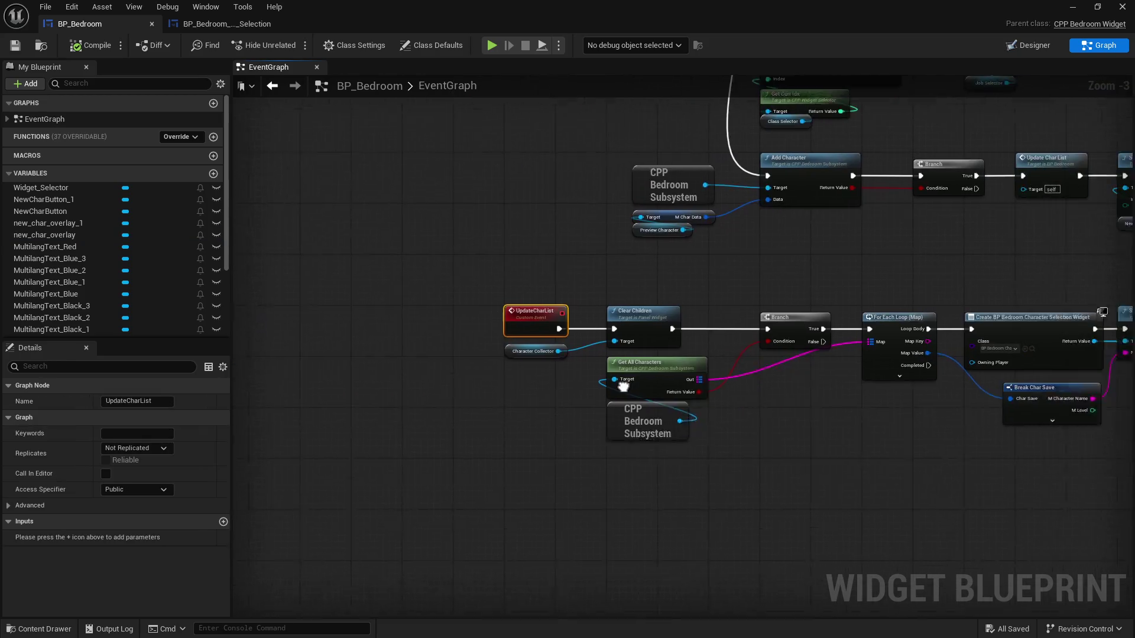
right_click(379, 307)
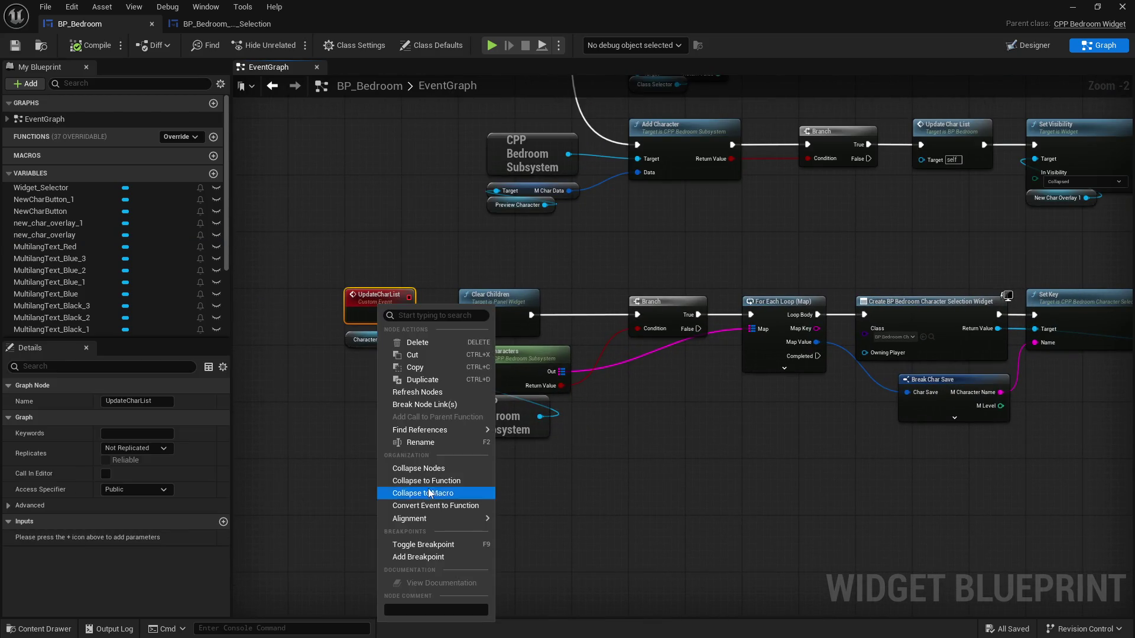
click(418, 557)
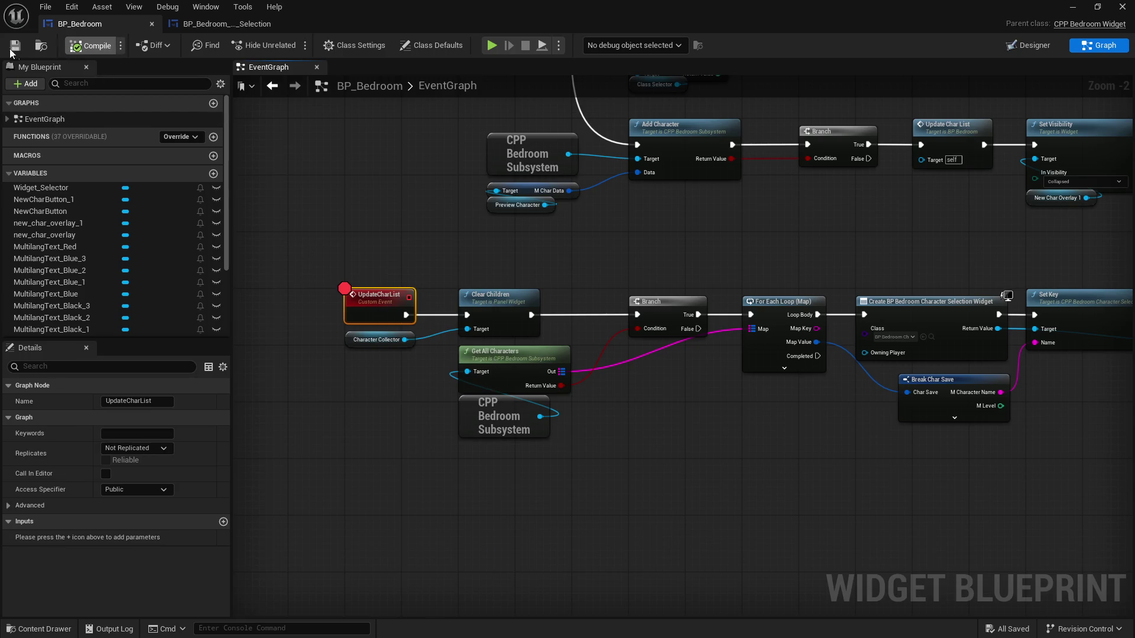
click(1073, 8)
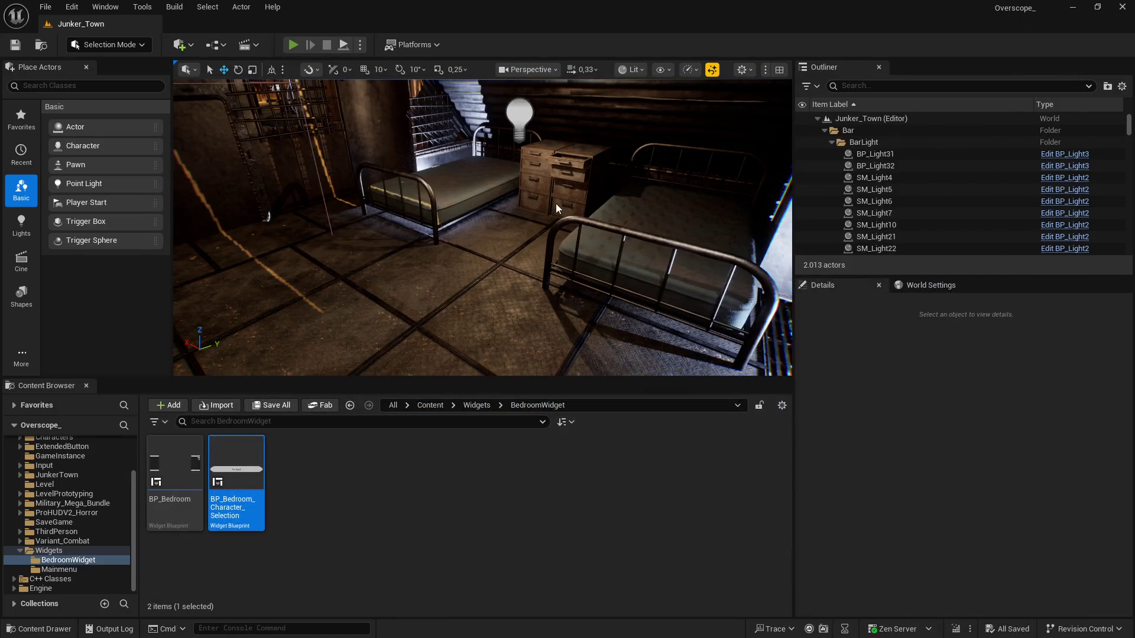
Play fullscreen, go to the Bed Room and create a character to hit the breakpoint
key(alt+p)
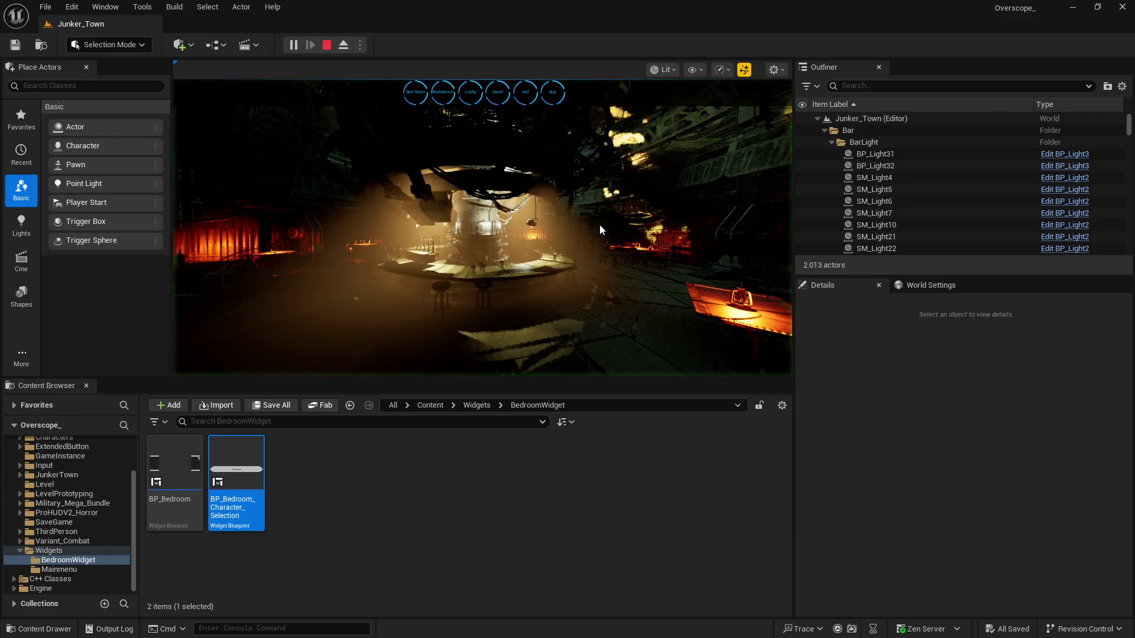
key(F11)
click(423, 34)
click(235, 537)
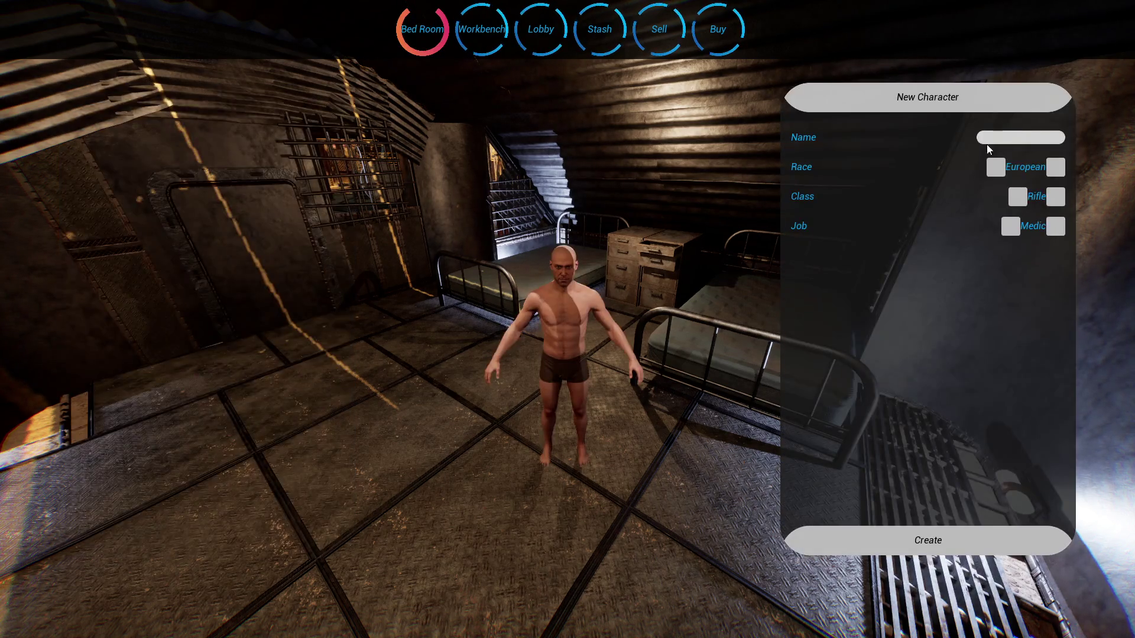
click(928, 540)
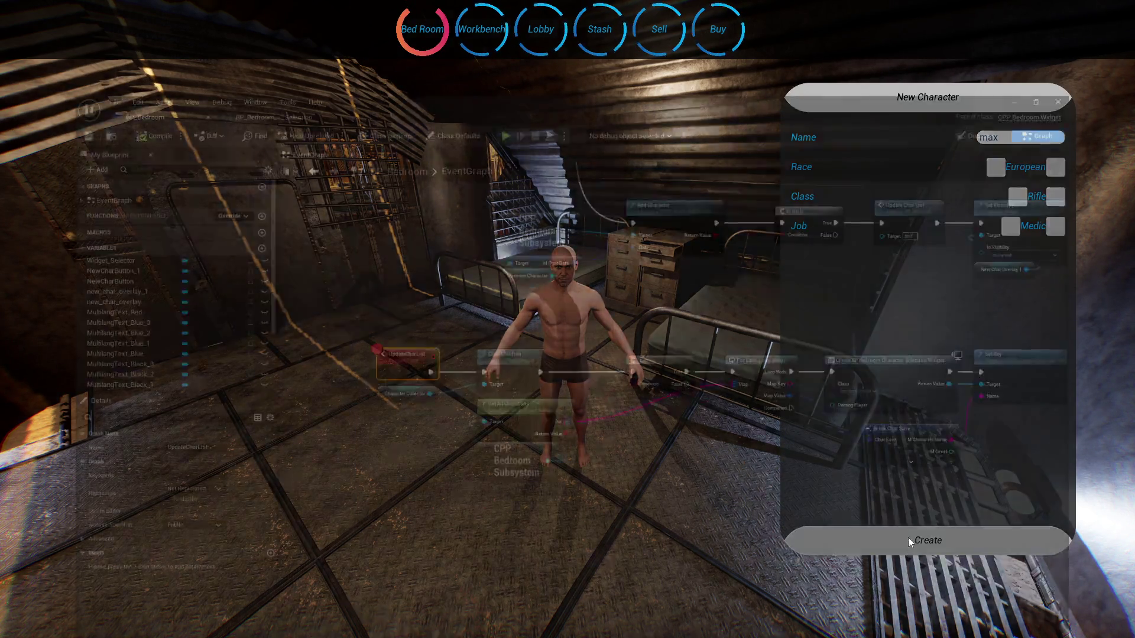
Step over six times through the loop to Set Key and Add Child
click(631, 45)
click(631, 46)
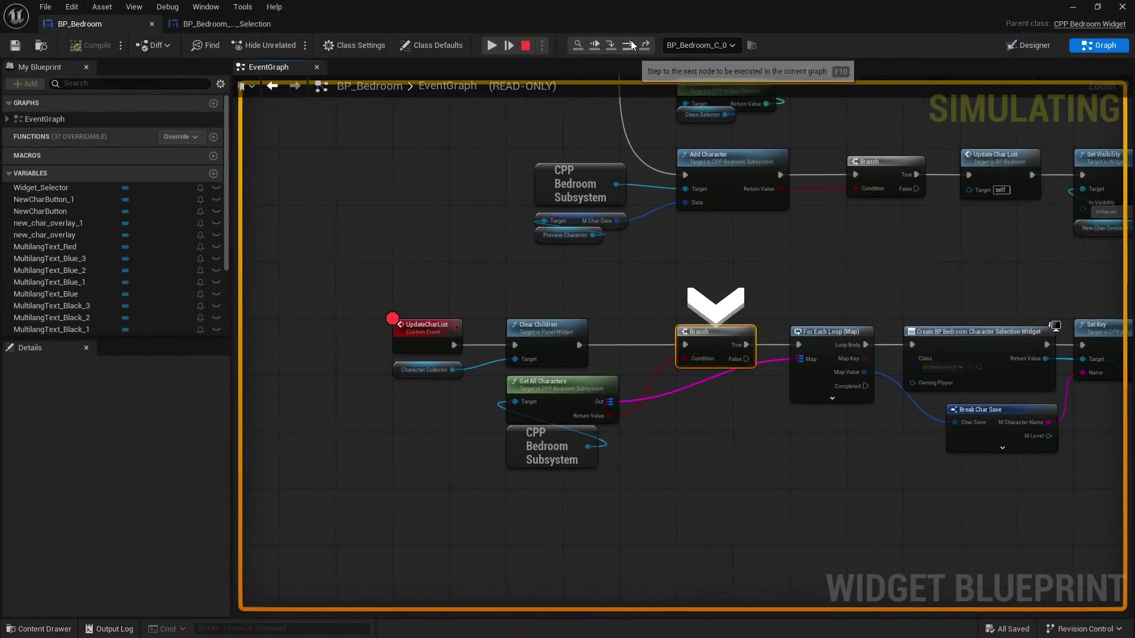
click(632, 45)
click(632, 45)
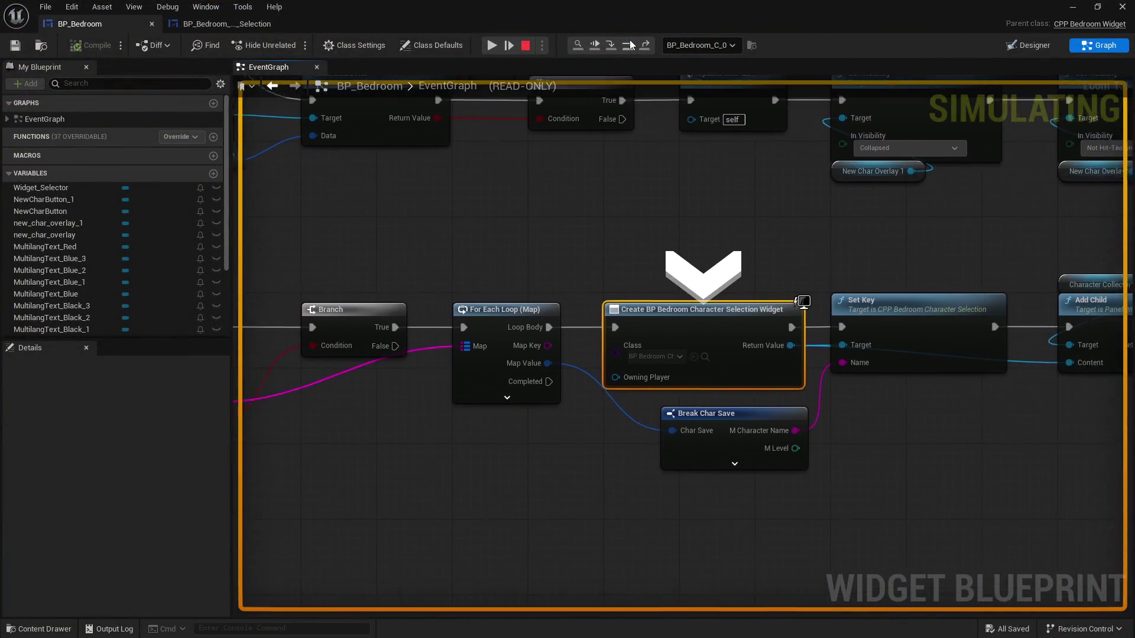
click(632, 46)
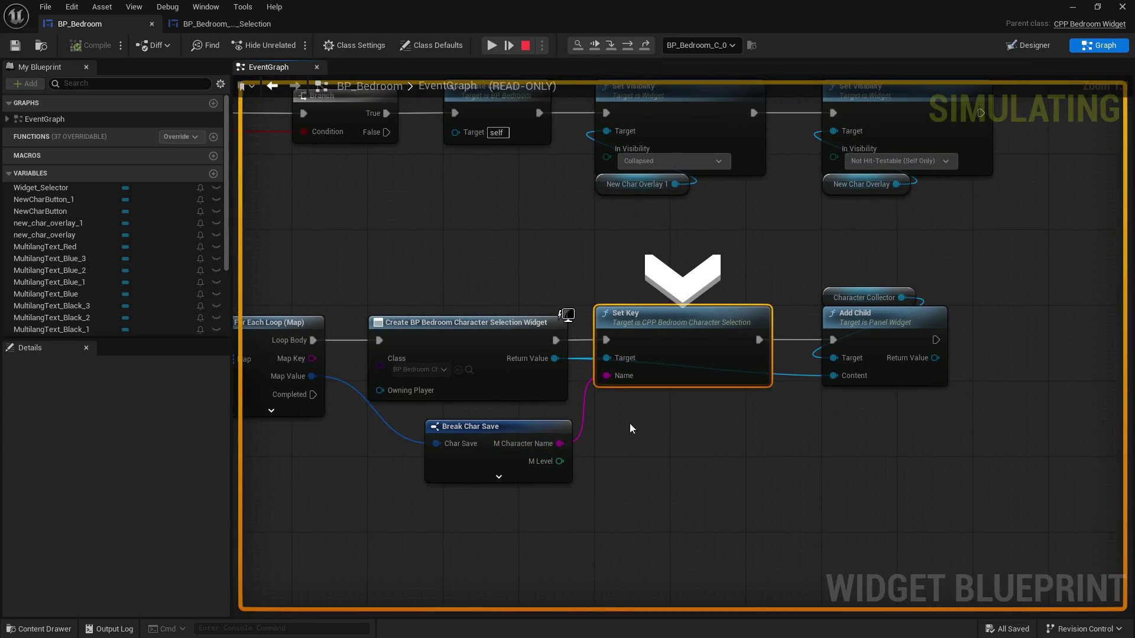
click(632, 46)
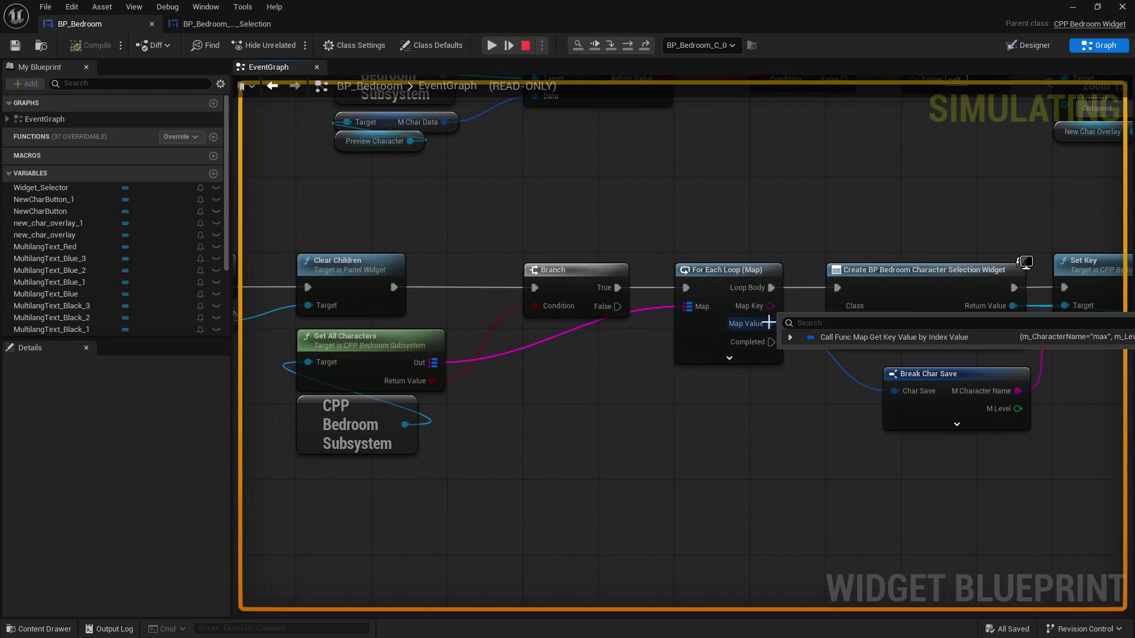
Expand the For Each Loop's Map Value to confirm the name max, then stop simulating
drag(713, 386, 512, 378)
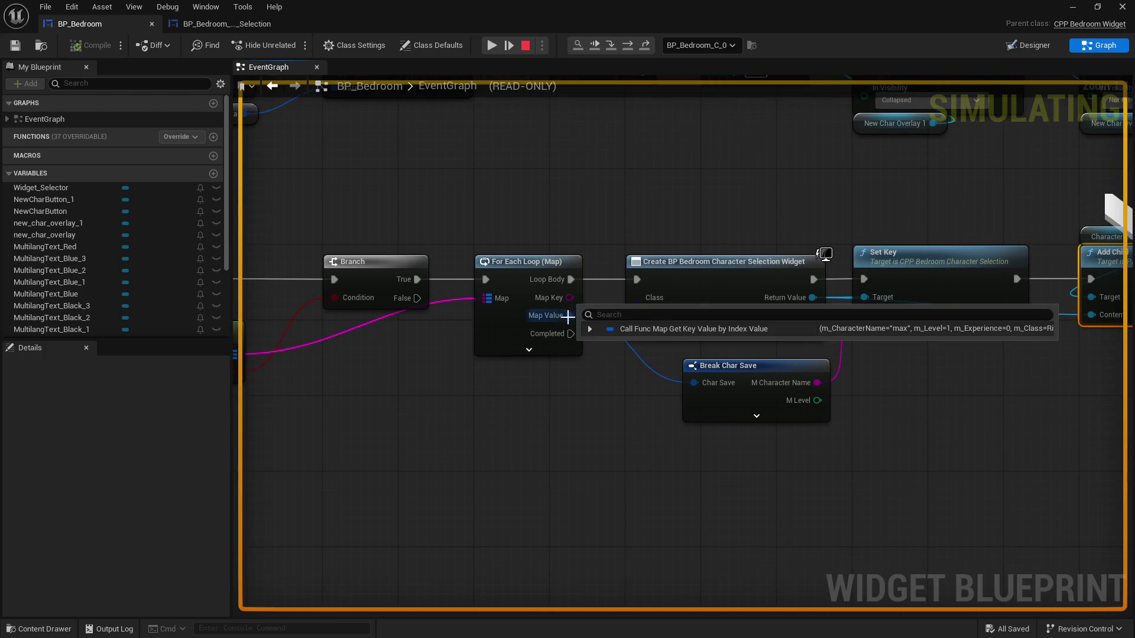
click(590, 329)
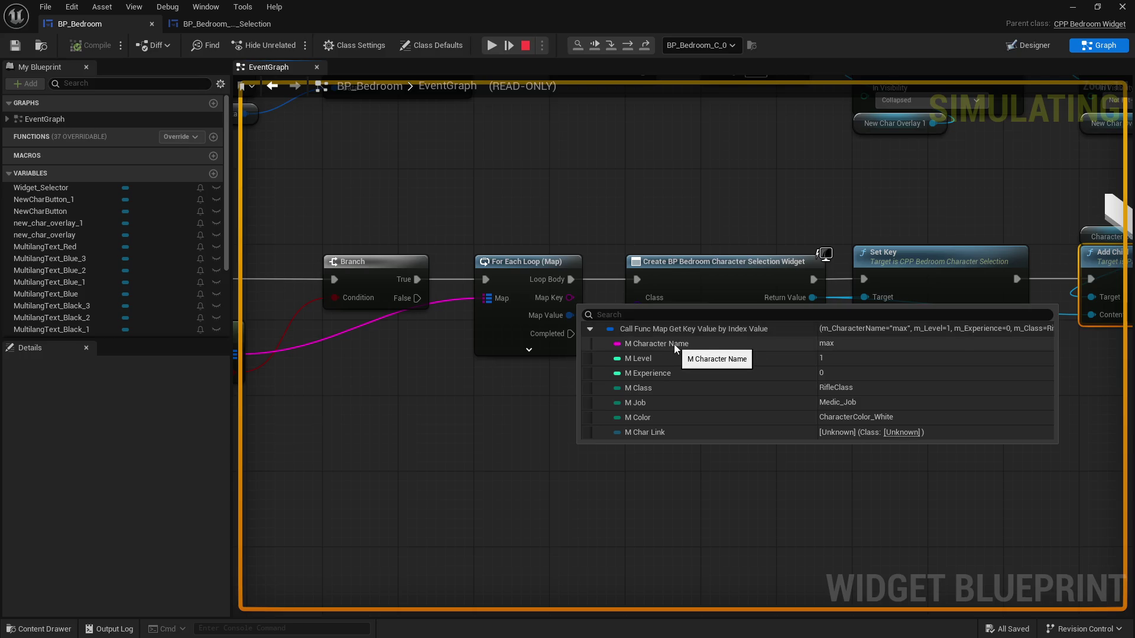
drag(673, 344, 424, 376)
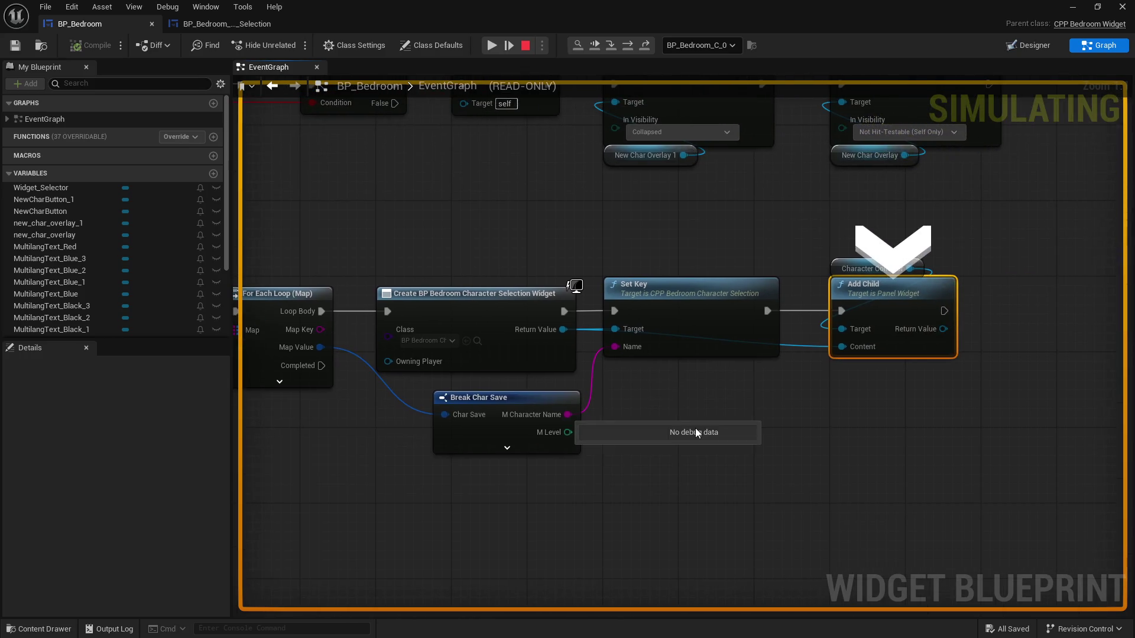
drag(773, 419, 793, 388)
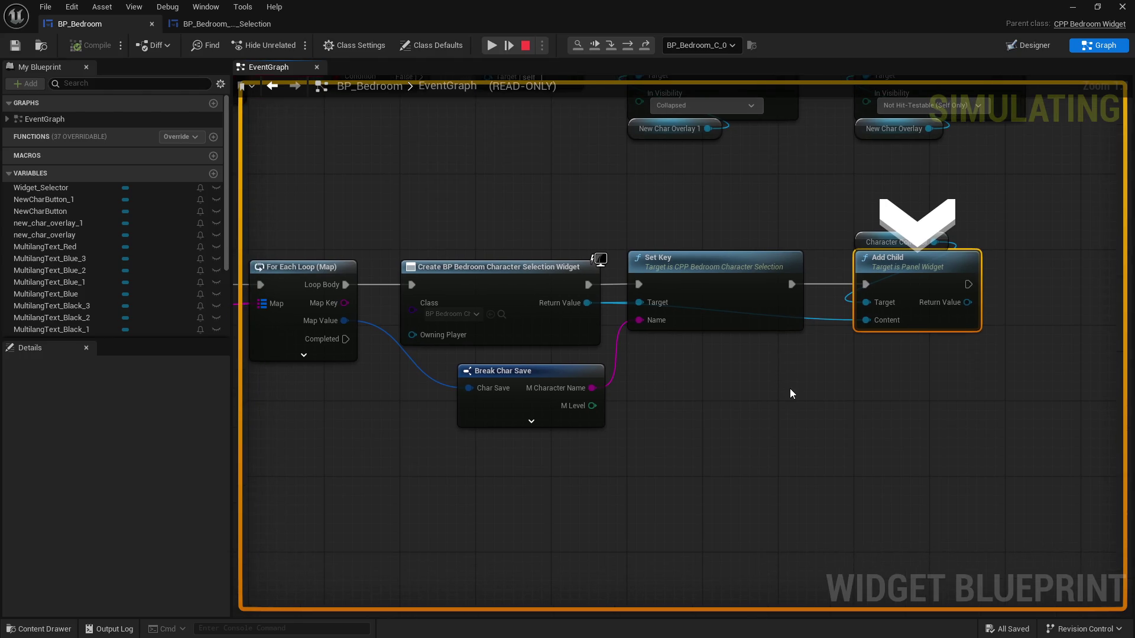
click(525, 46)
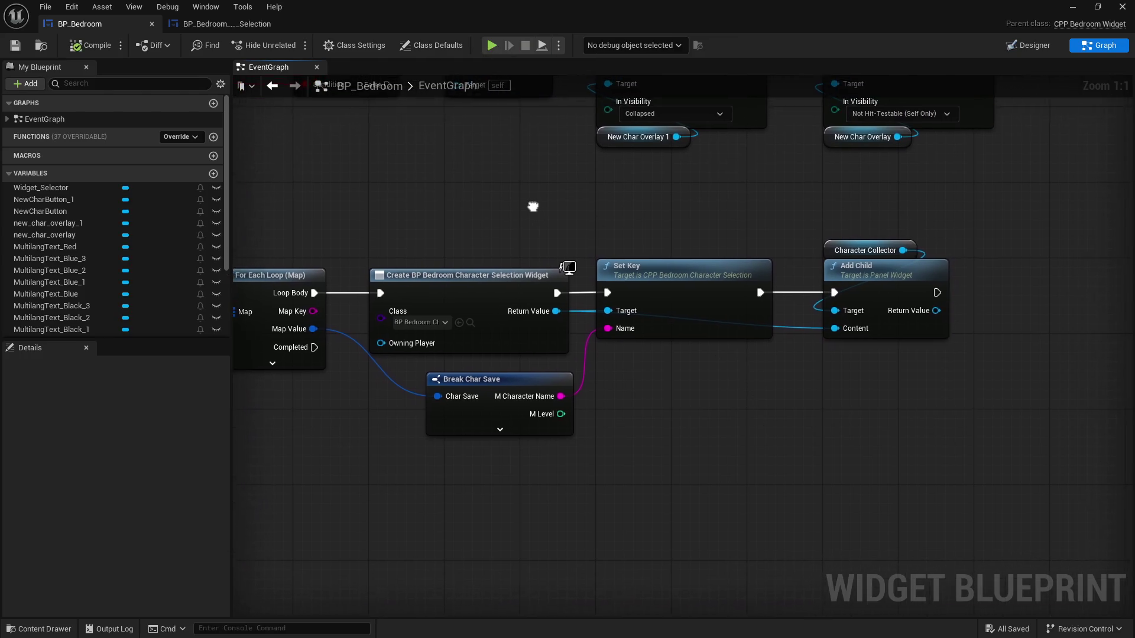
Remove the breakpoint from the UpdateCharList event
right_click(392, 259)
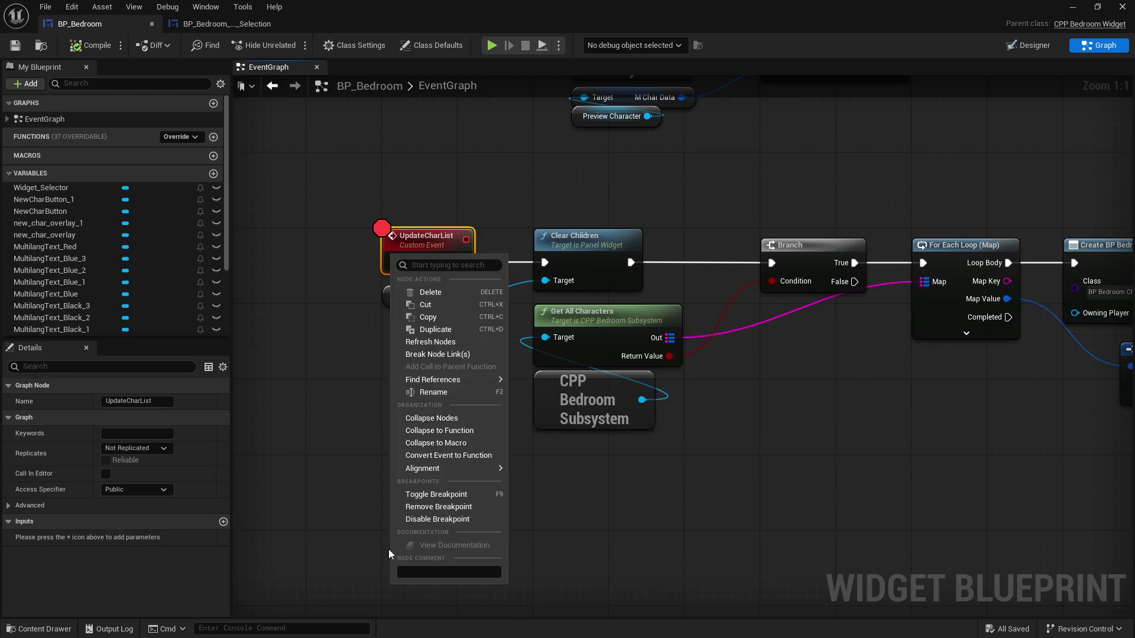
click(431, 540)
scroll(624, 363, down, 2)
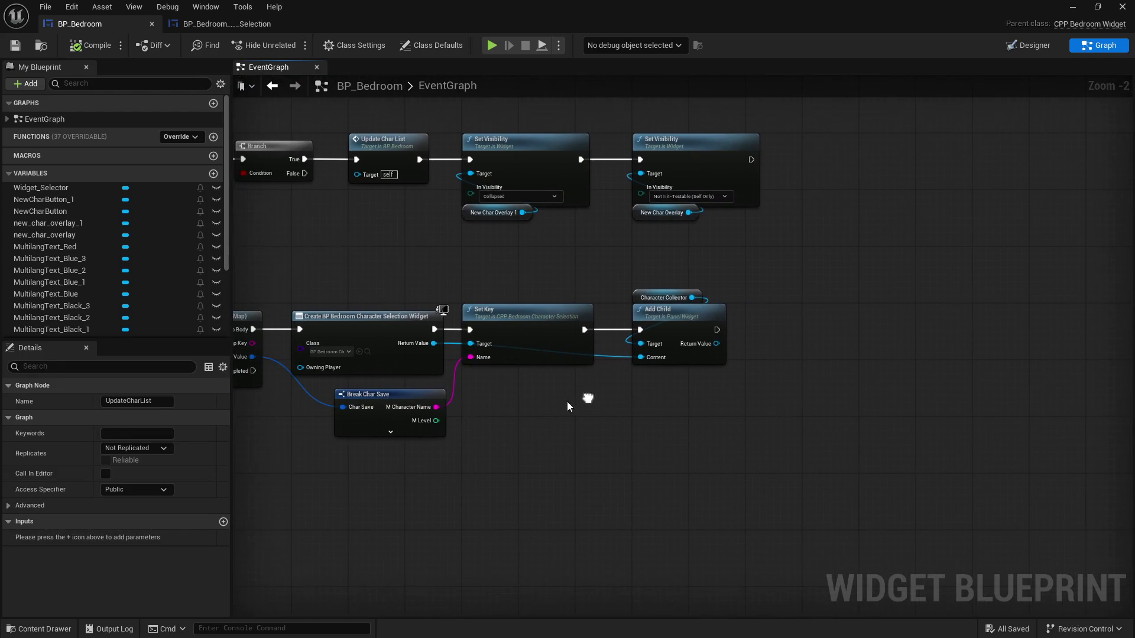
Add a Set Name node on the widget's Return Value, wired between Set Key and Add Child
drag(434, 344, 535, 424)
text(set name)
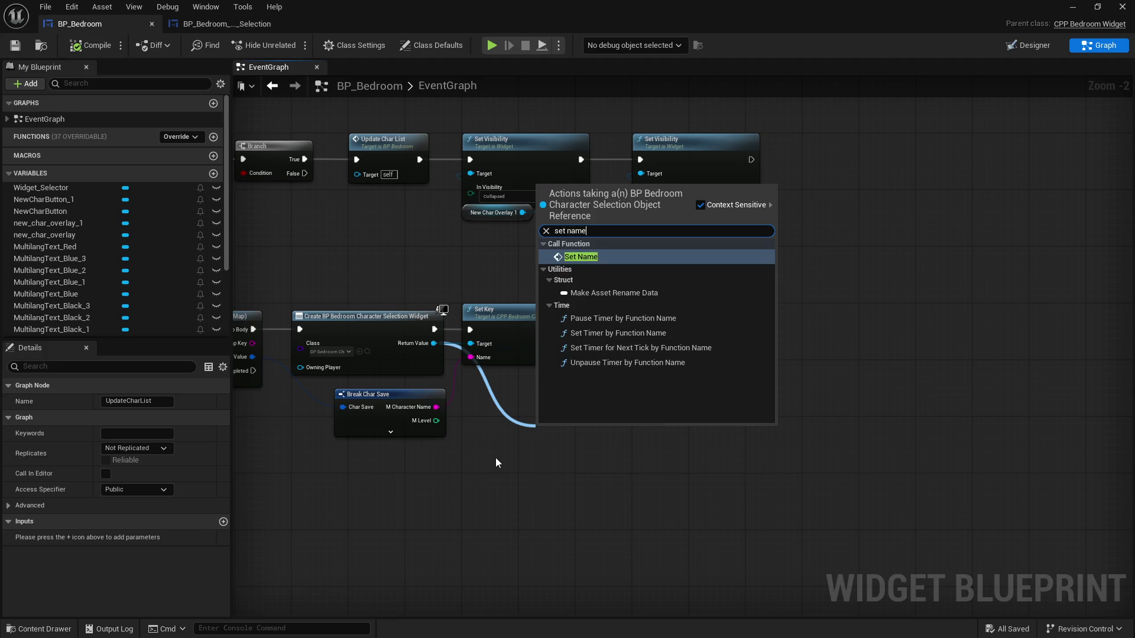
click(586, 319)
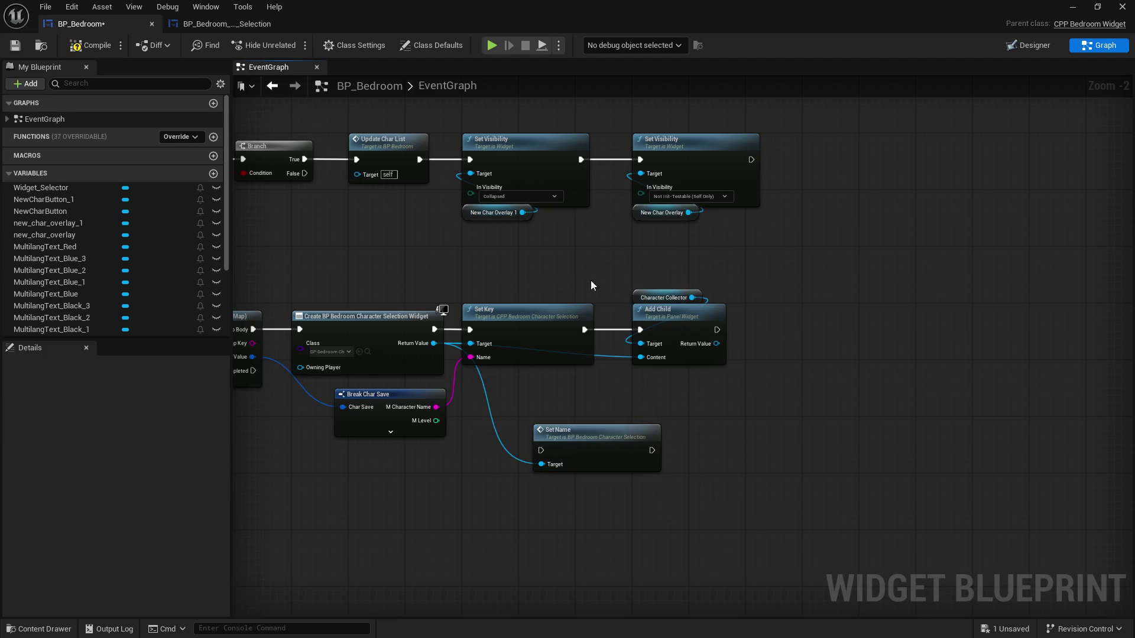
mouse_move(591, 280)
mouse_down()
mouse_move(650, 313)
mouse_move(849, 310)
mouse_up()
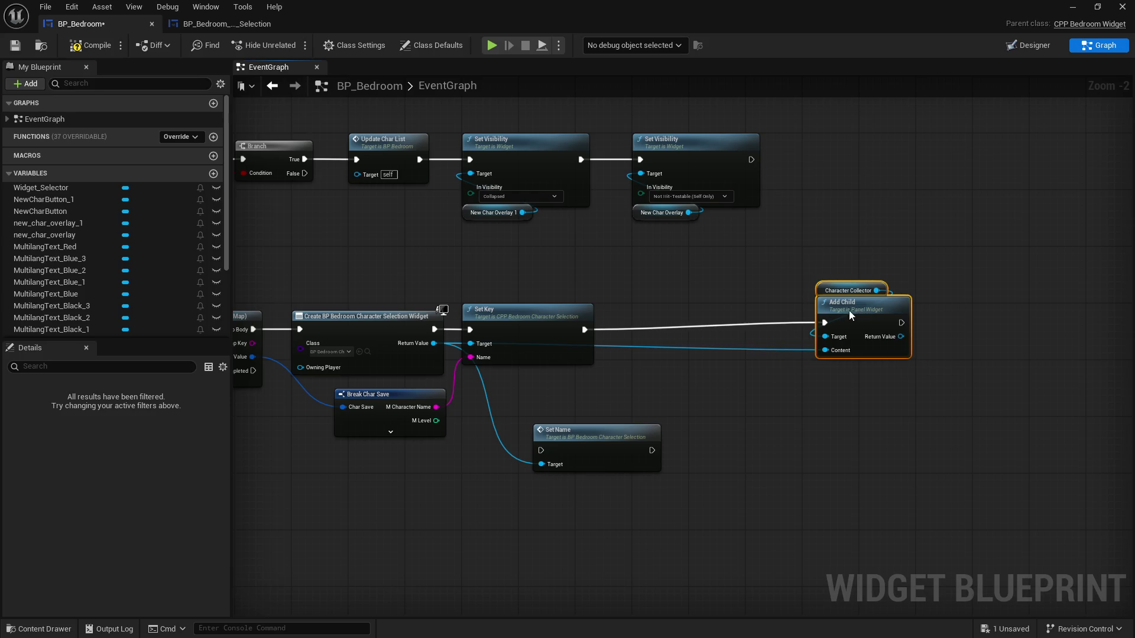
click(732, 379)
mouse_move(585, 330)
mouse_down()
mouse_move(572, 449)
mouse_move(672, 328)
mouse_up()
drag(752, 330, 811, 330)
Compile and save BP_Bedroom, then close the blueprint editor
click(87, 46)
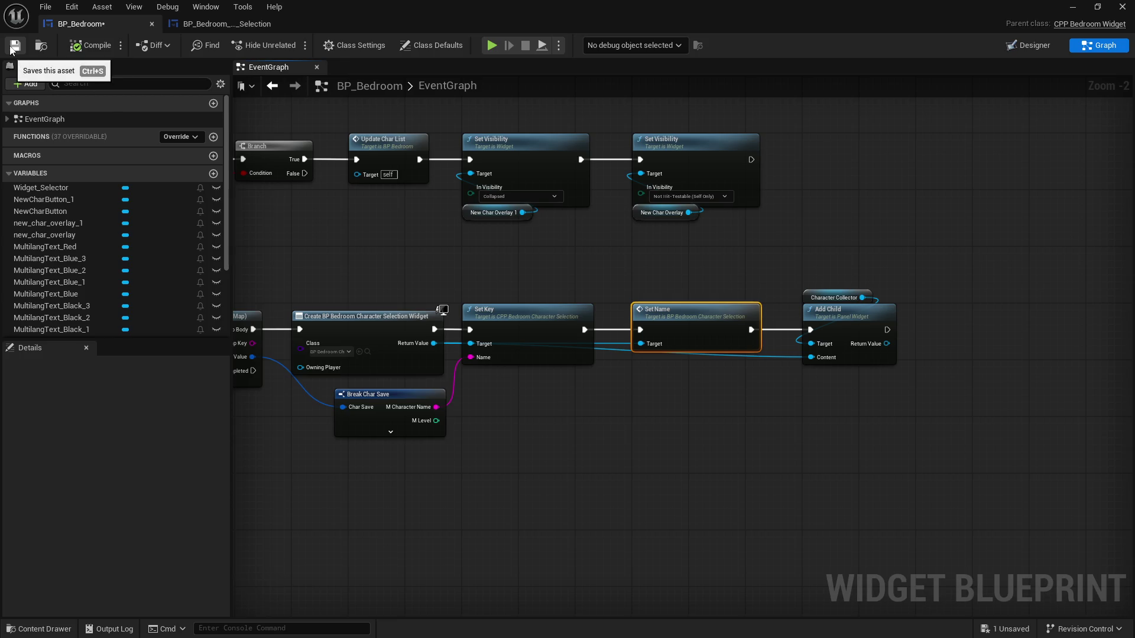
click(16, 45)
click(1073, 7)
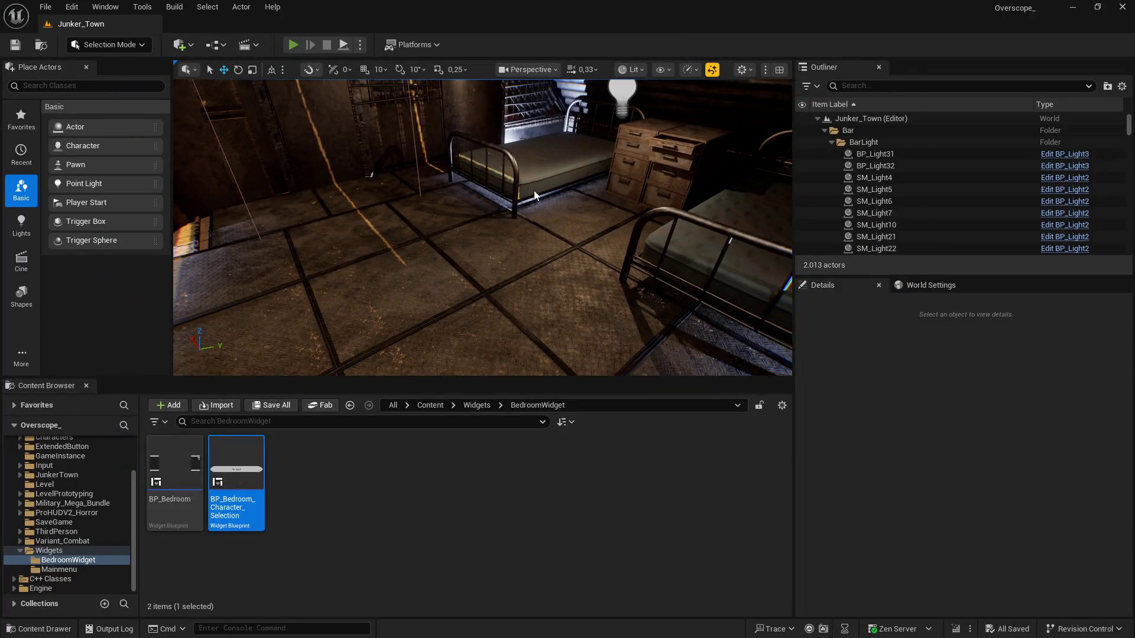
Play fullscreen, create a character named max, confirm it's listed, and stop
click(294, 45)
key(F11)
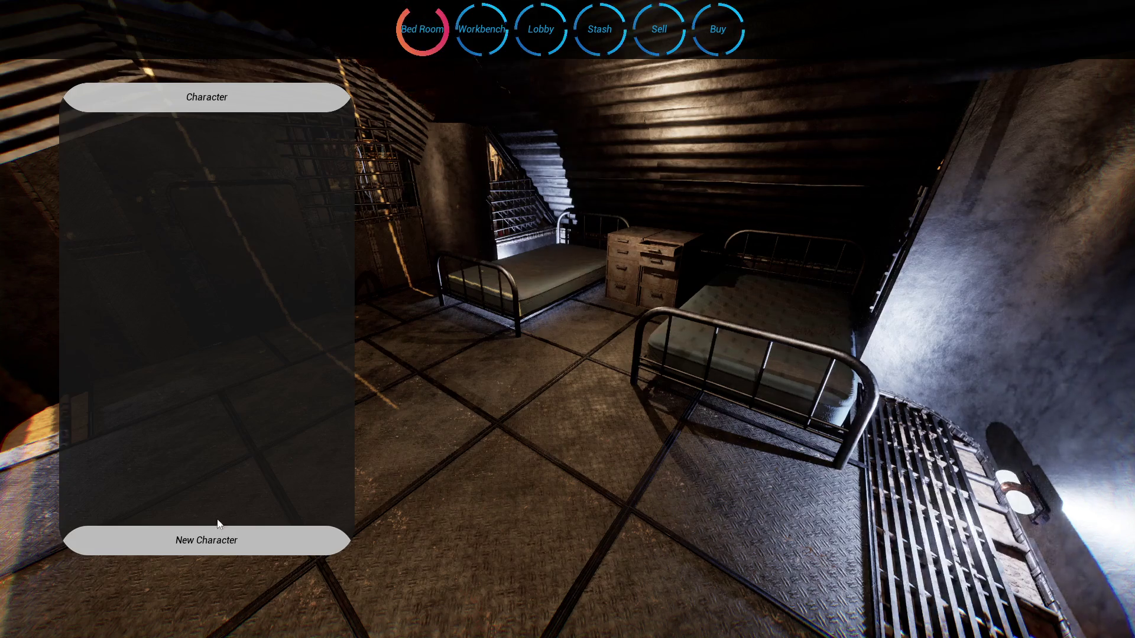
click(219, 535)
click(1028, 141)
text(ma)
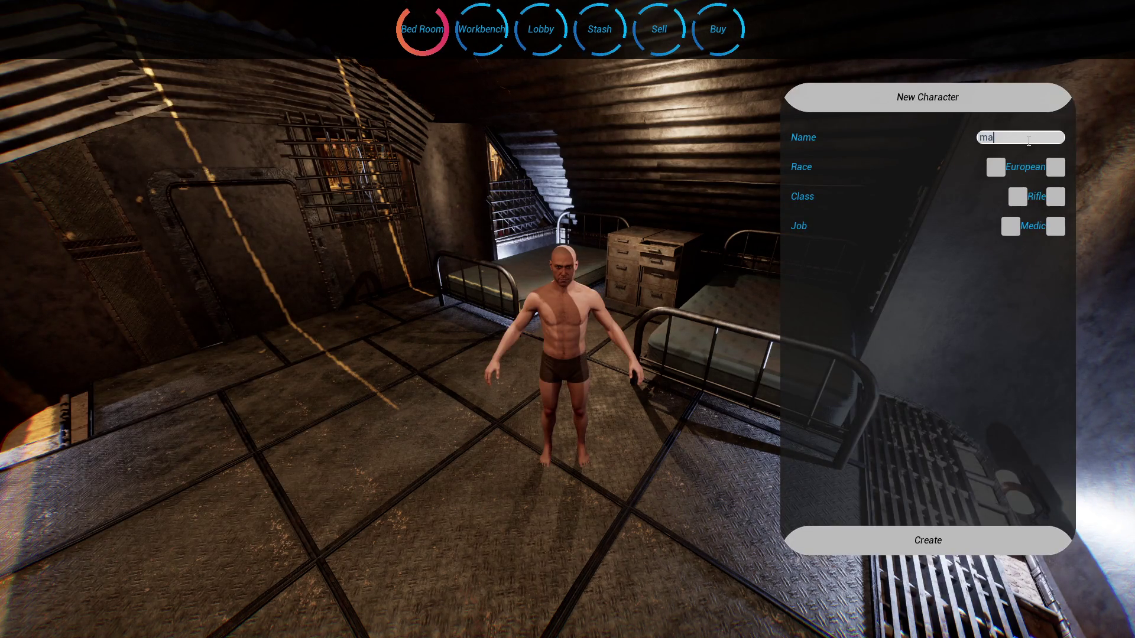
text(x)
click(818, 530)
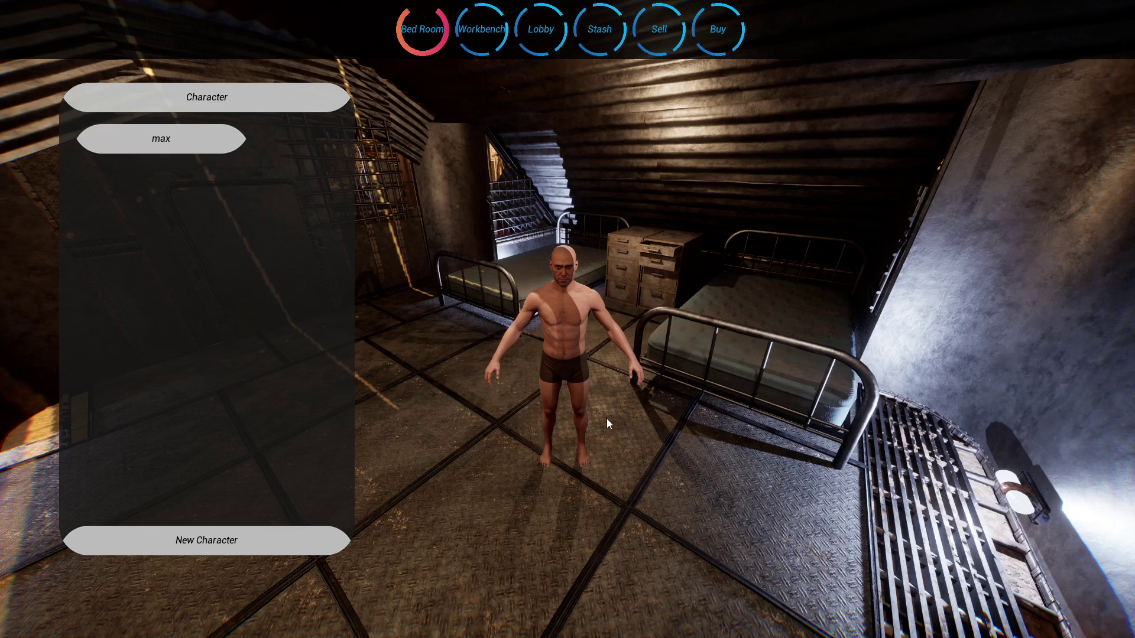
key(F11)
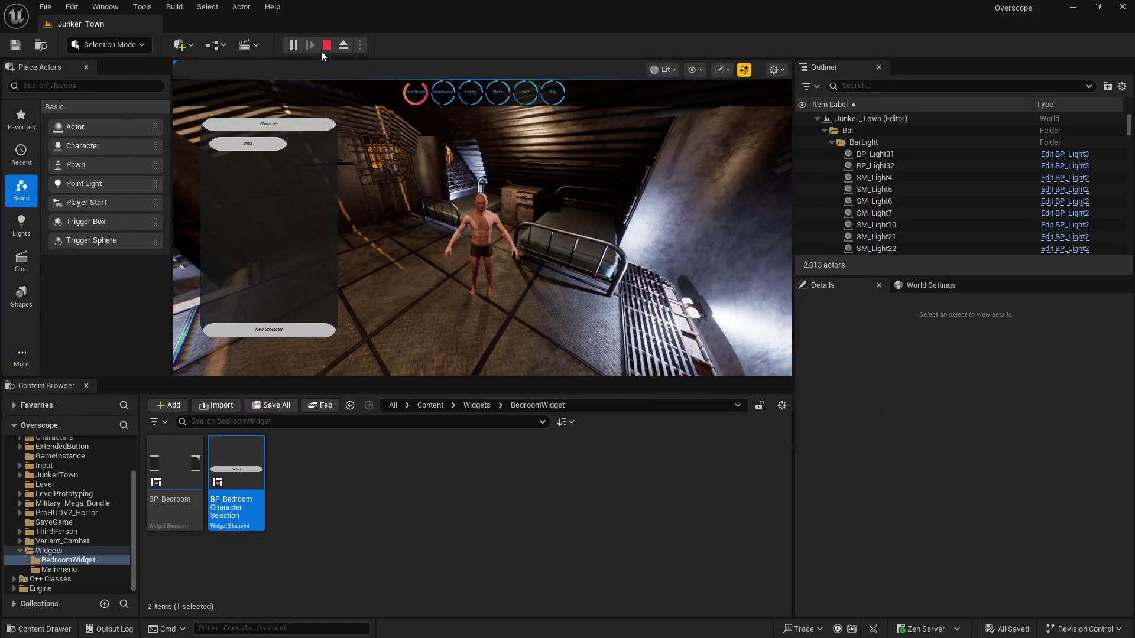
click(326, 45)
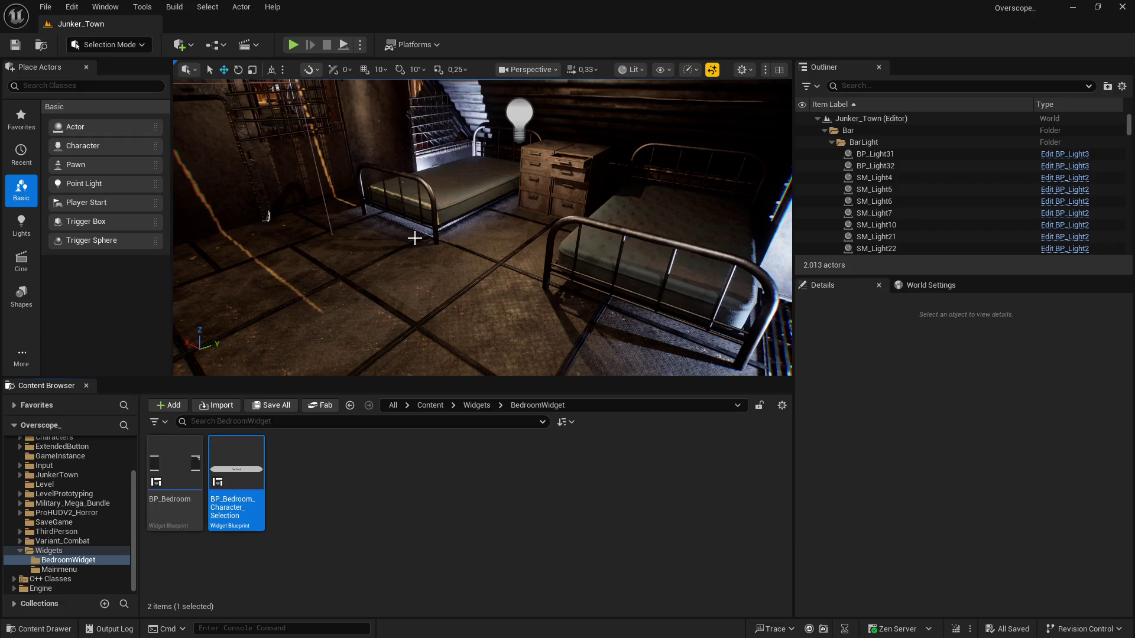
click(278, 406)
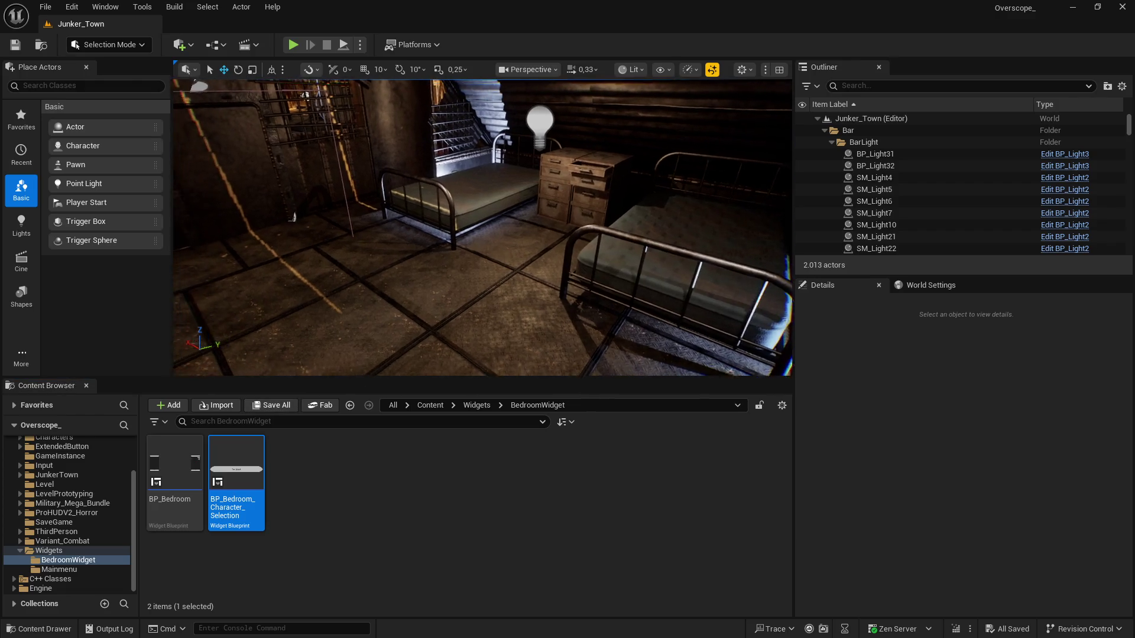
drag(431, 322, 430, 322)
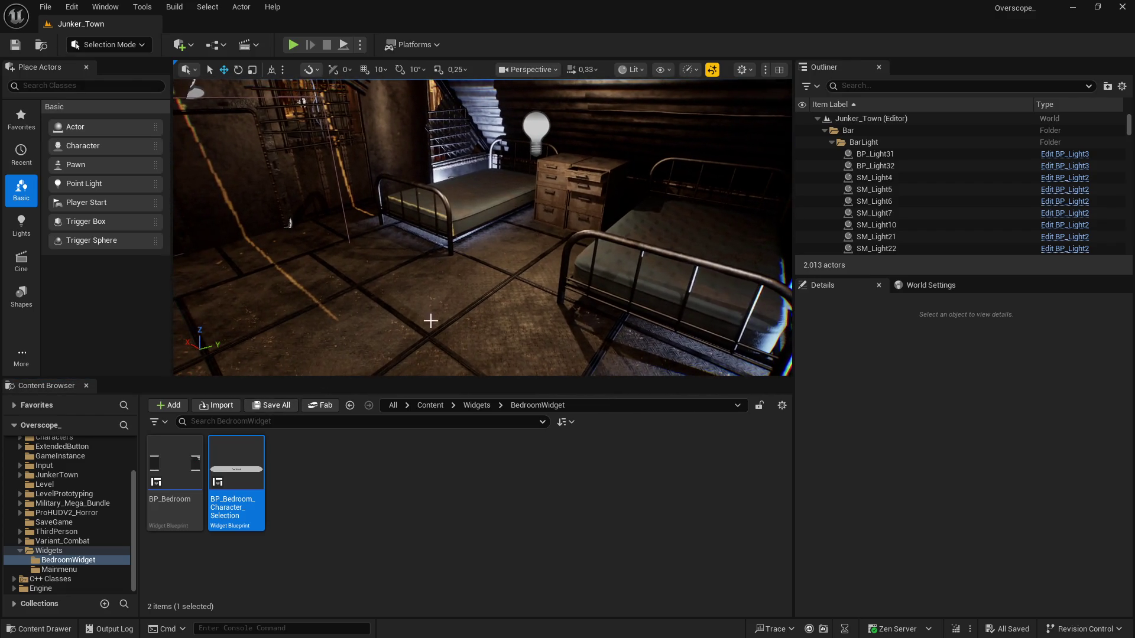